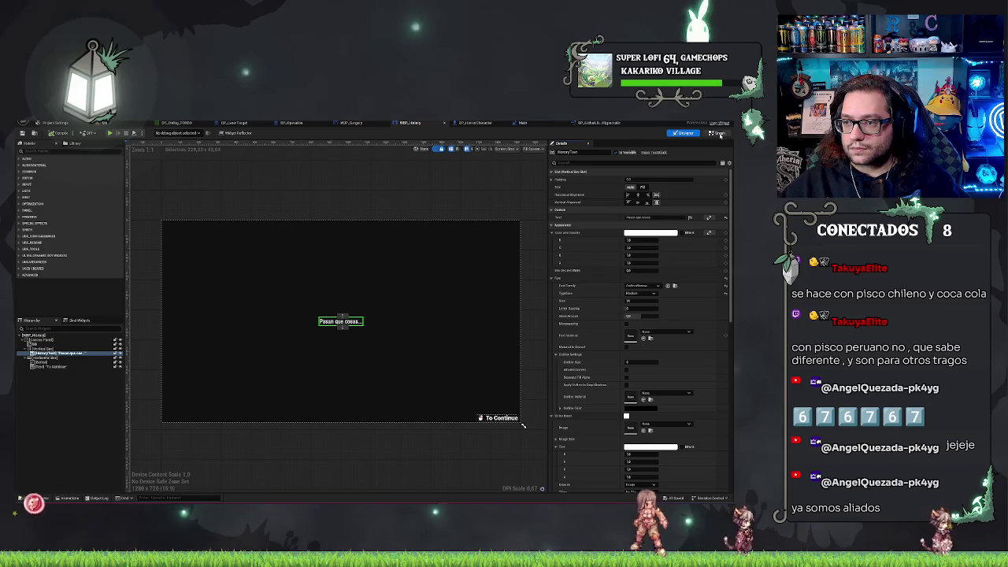
- In the event graph, set History Text with SetText fed by a Make Literal Text node
{"action": "key", "text": "ctrl+shift+g"}
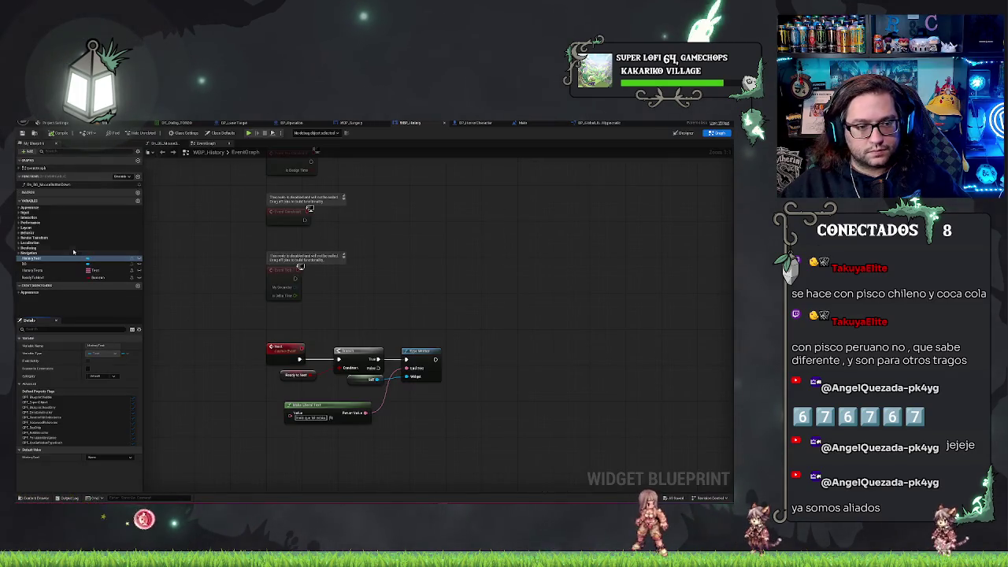
{"action": "mouse_move", "coordinate": [35, 258]}
{"action": "left_mouse_down"}
{"action": "mouse_move", "coordinate": [260, 315]}
{"action": "mouse_move", "coordinate": [472, 333]}
{"action": "mouse_move", "coordinate": [494, 306]}
{"action": "left_mouse_up"}
{"action": "type", "text": "set text"}
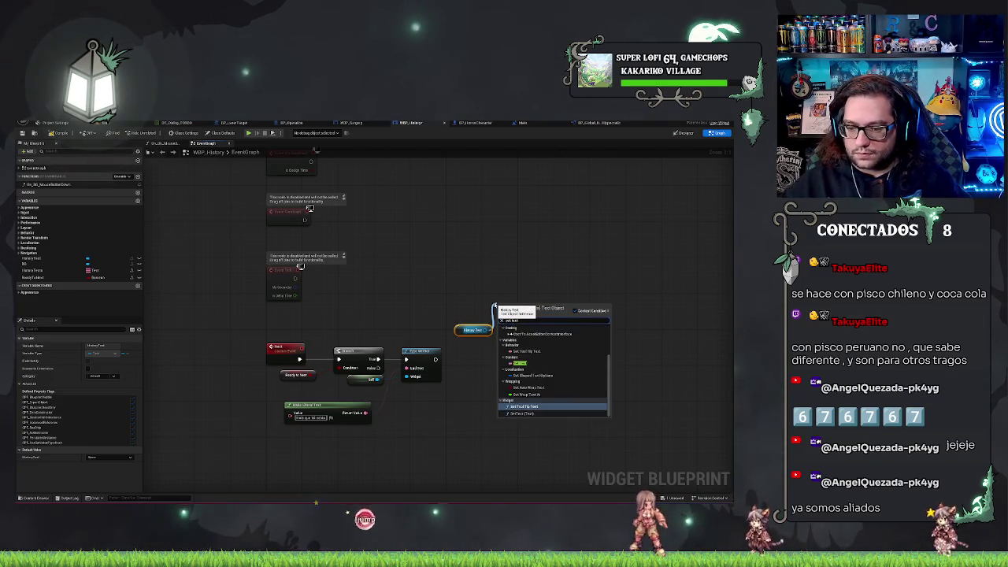
{"action": "left_click", "coordinate": [512, 413]}
{"action": "mouse_move", "coordinate": [364, 413]}
{"action": "left_mouse_down"}
{"action": "mouse_move", "coordinate": [523, 354]}
{"action": "mouse_move", "coordinate": [500, 336]}
{"action": "mouse_move", "coordinate": [543, 295]}
{"action": "mouse_move", "coordinate": [501, 424]}
{"action": "mouse_move", "coordinate": [457, 396]}
{"action": "left_mouse_up"}
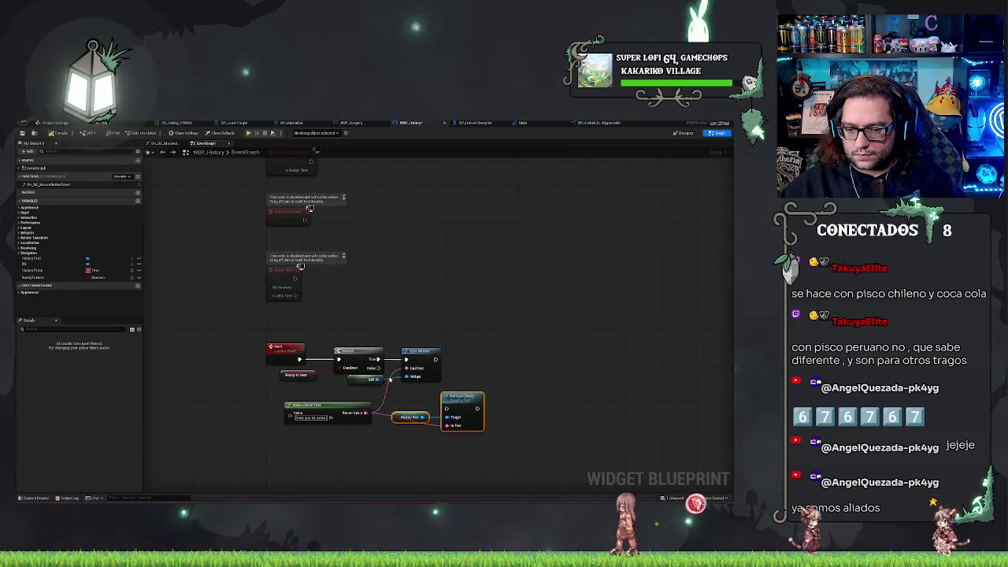
{"action": "left_click_drag", "start_coordinate": [383, 373], "coordinate": [407, 376]}
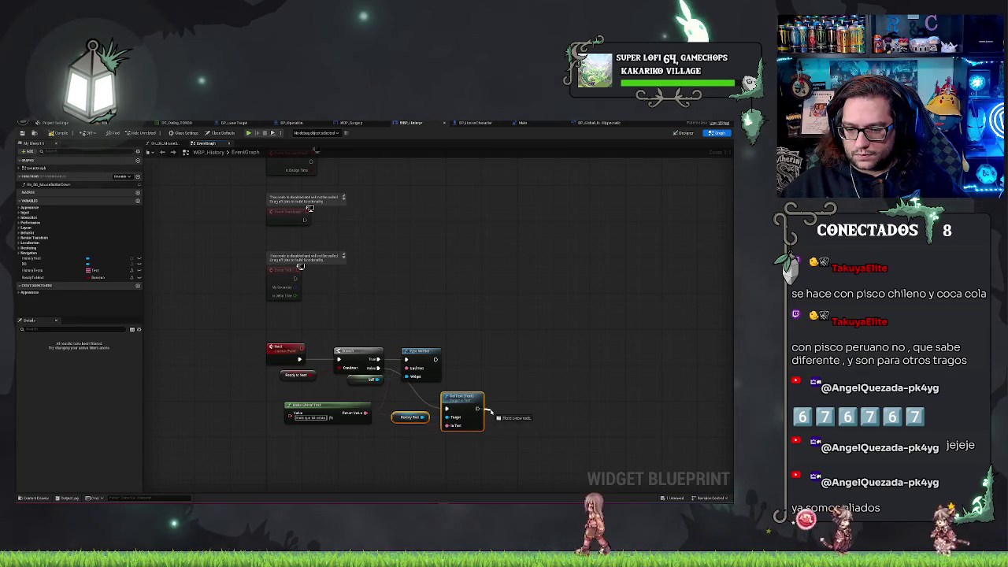
- After SetText, play the 'spark' sound asset with Play Sound 2D
{"action": "left_click_drag", "start_coordinate": [477, 408], "coordinate": [491, 411]}
{"action": "type", "text": "play"}
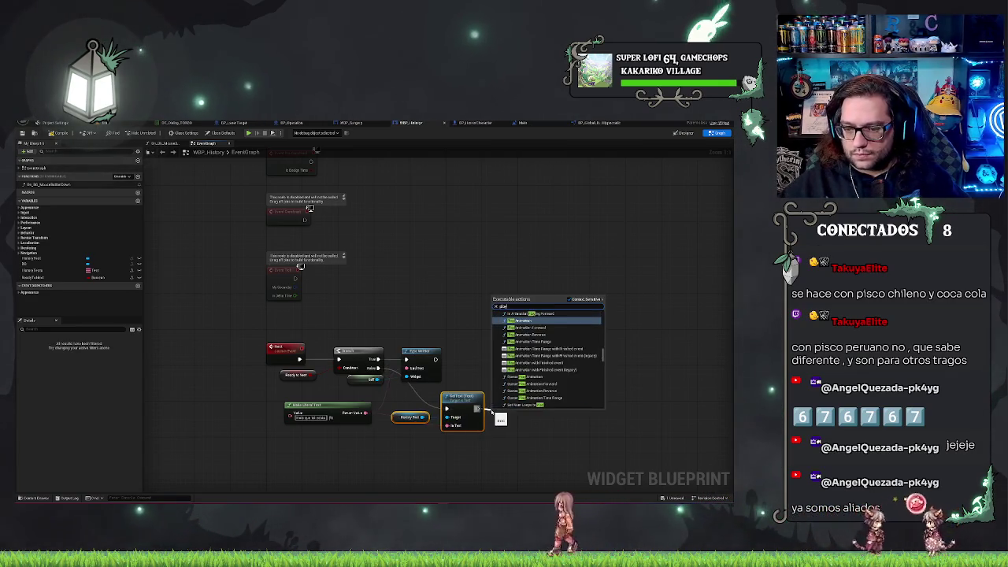
{"action": "type", "text": " 2d"}
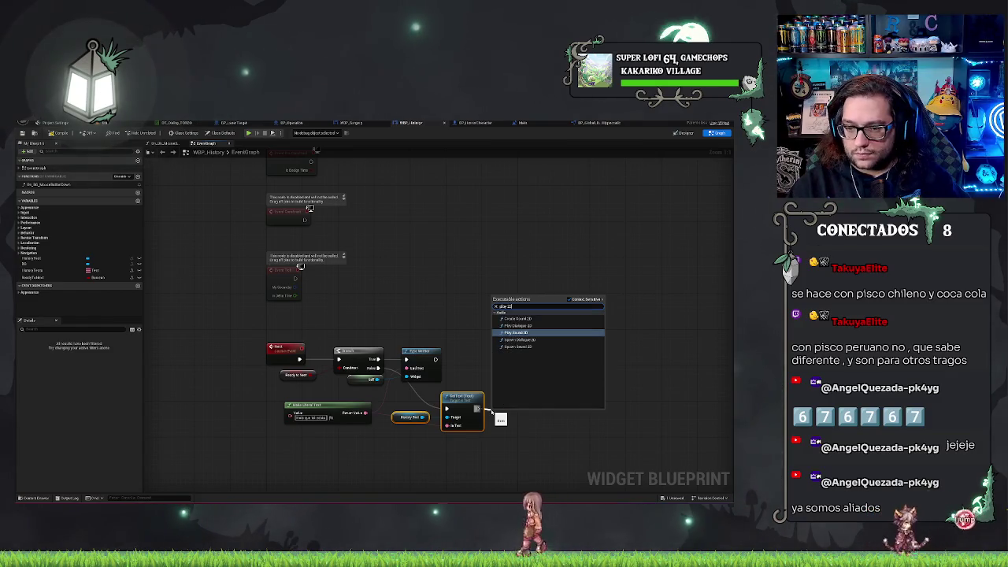
{"action": "key", "text": "Return"}
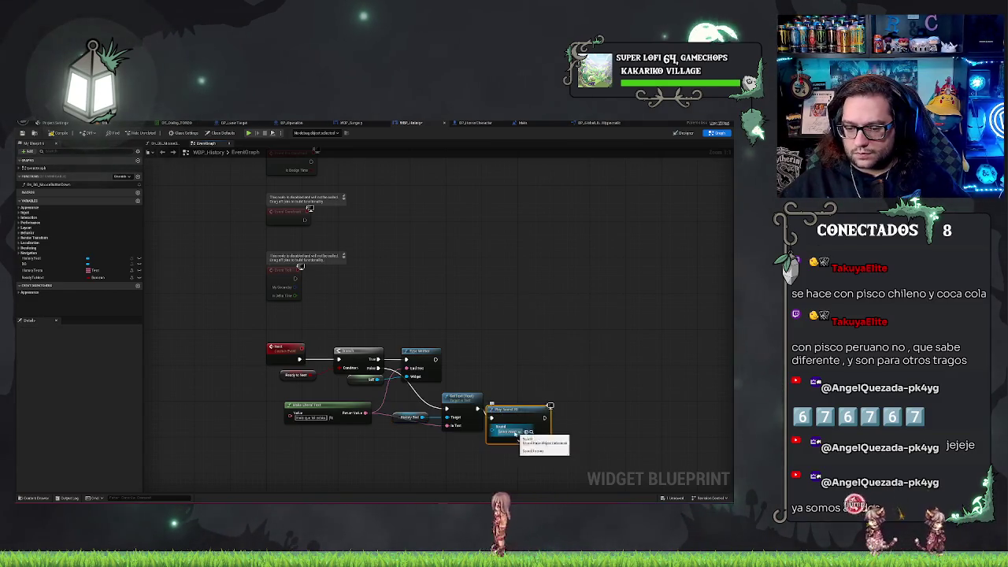
{"action": "left_click", "coordinate": [508, 431]}
{"action": "type", "text": "spark"}
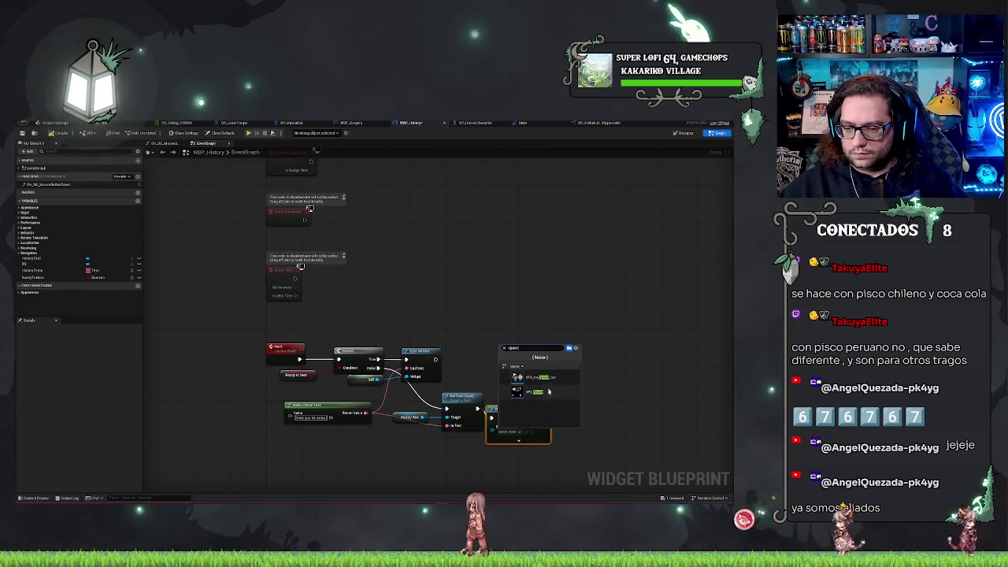
{"action": "left_click", "coordinate": [539, 378]}
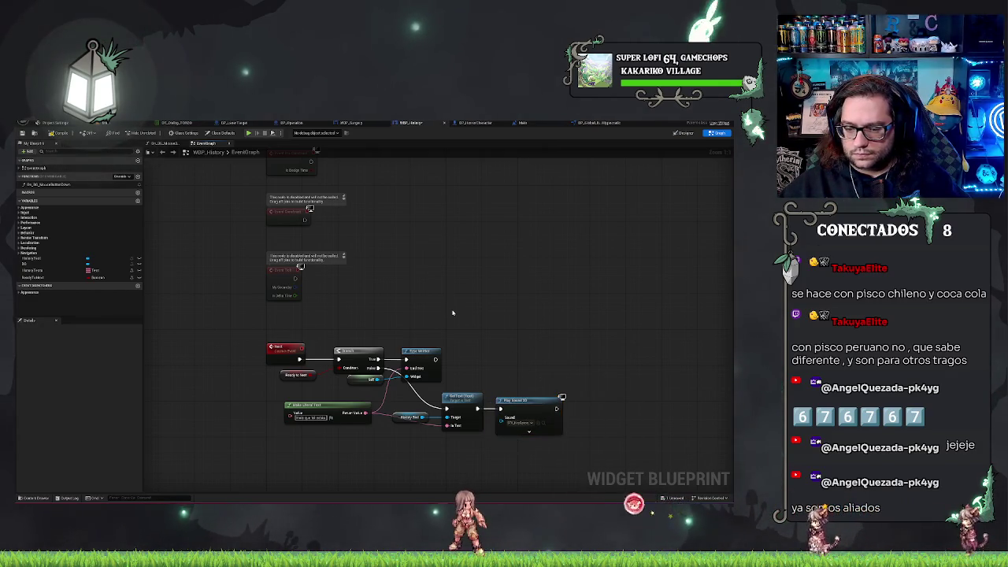
- Add a Set Ready to Next node after the sound
{"action": "left_click", "coordinate": [296, 375]}
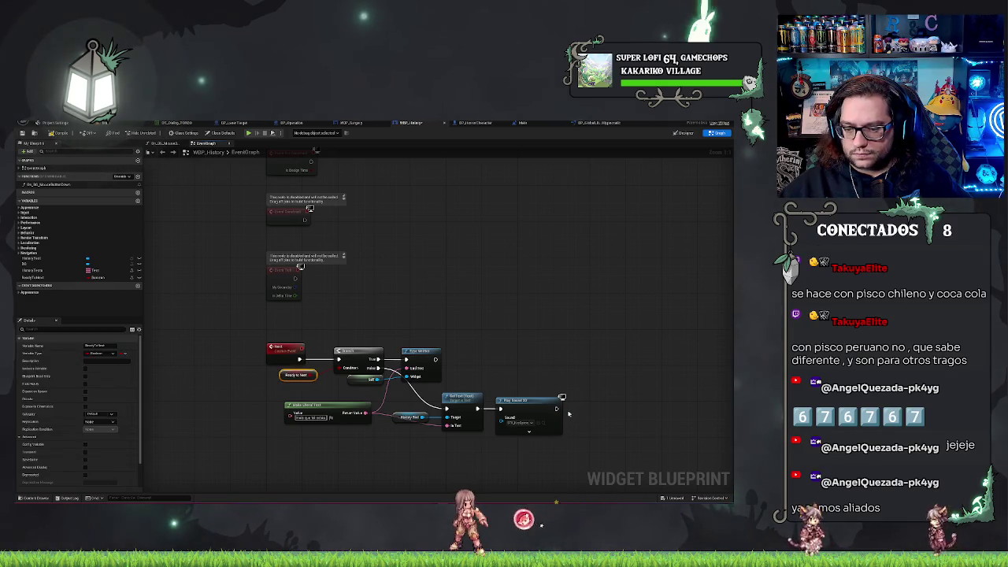
{"action": "left_click_drag", "start_coordinate": [33, 277], "coordinate": [592, 406]}
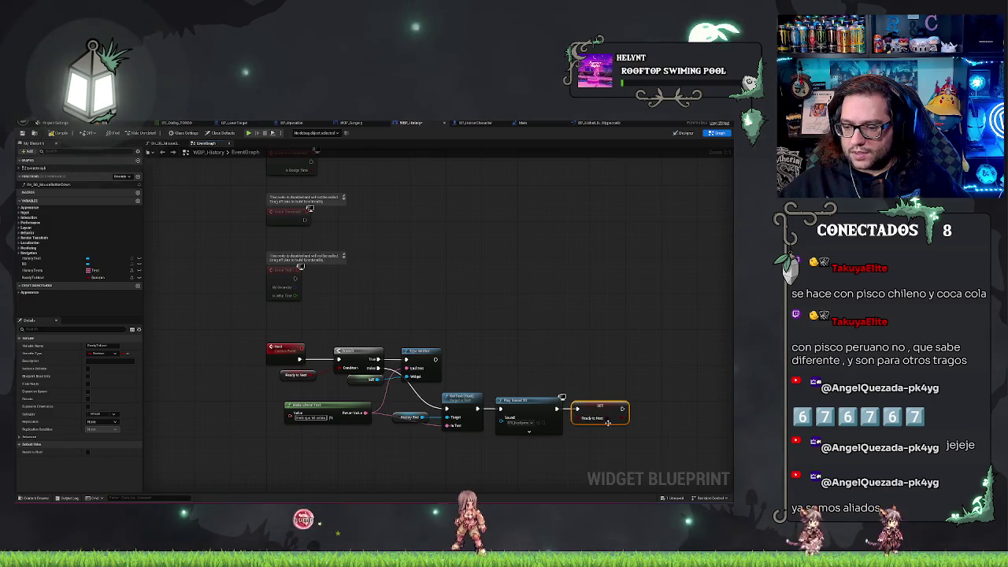
{"action": "left_click", "coordinate": [547, 317]}
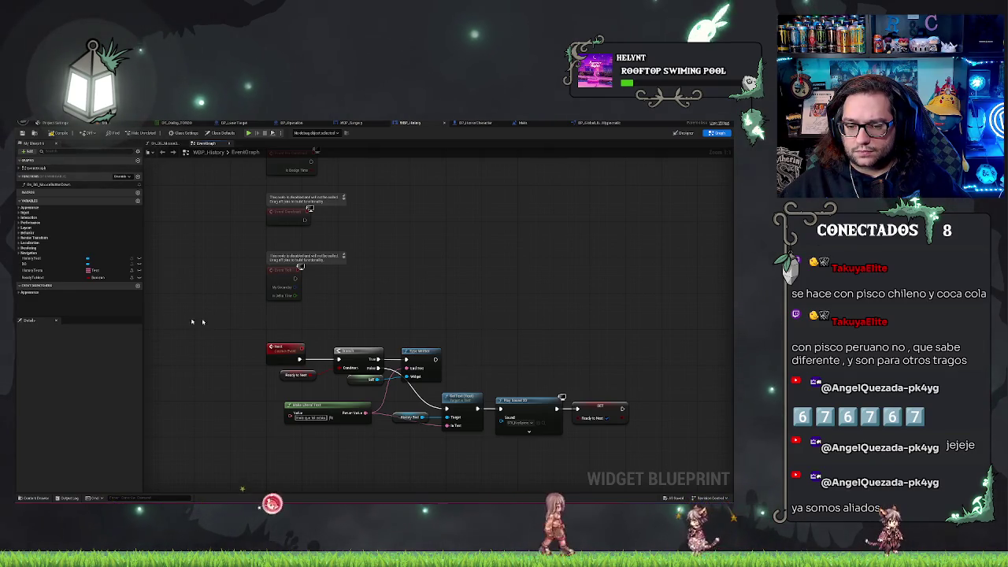
- Select the Make Literal Text node and bring up BP_GlobalLibrary's TypeWriter function
{"action": "left_click_drag", "start_coordinate": [418, 296], "coordinate": [430, 359]}
{"action": "left_click", "coordinate": [343, 404]}
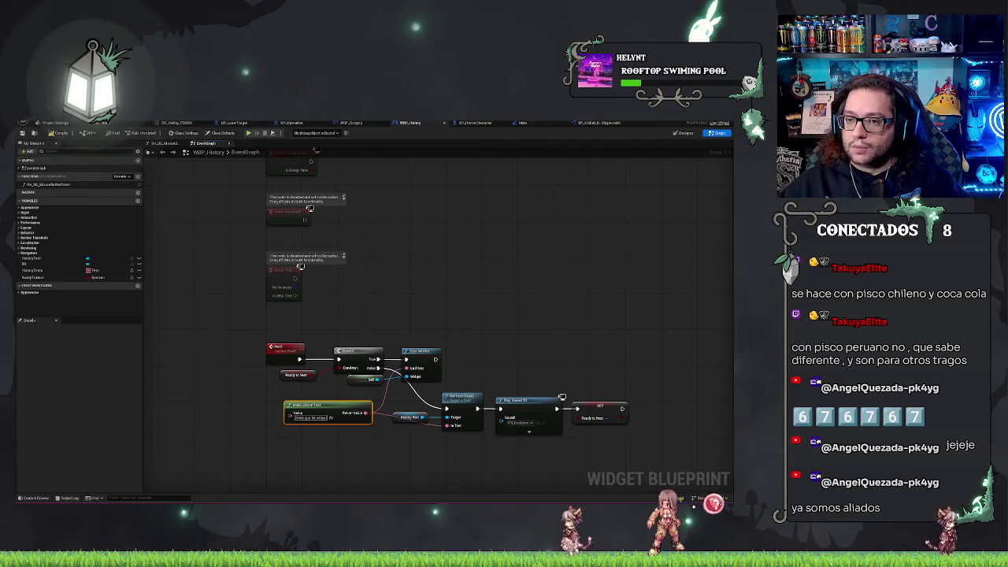
{"action": "left_click", "coordinate": [605, 123]}
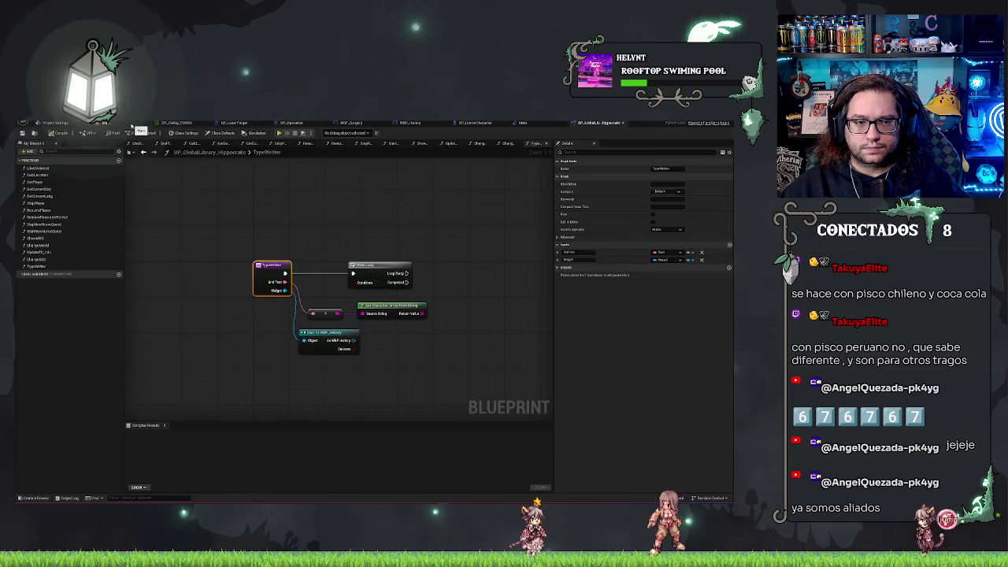
- Glance at the level editor and the framed TypeWriter graph, then return to WBP_History's event graph
{"action": "left_click", "coordinate": [132, 127]}
{"action": "left_click", "coordinate": [582, 126]}
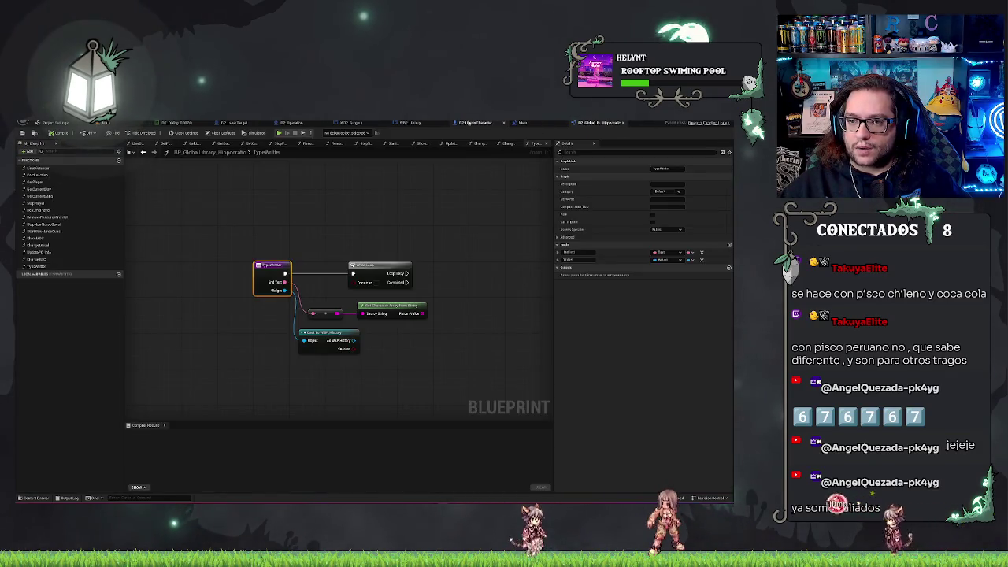
{"action": "scroll", "coordinate": [402, 252], "scroll_direction": "down", "scroll_amount": 2}
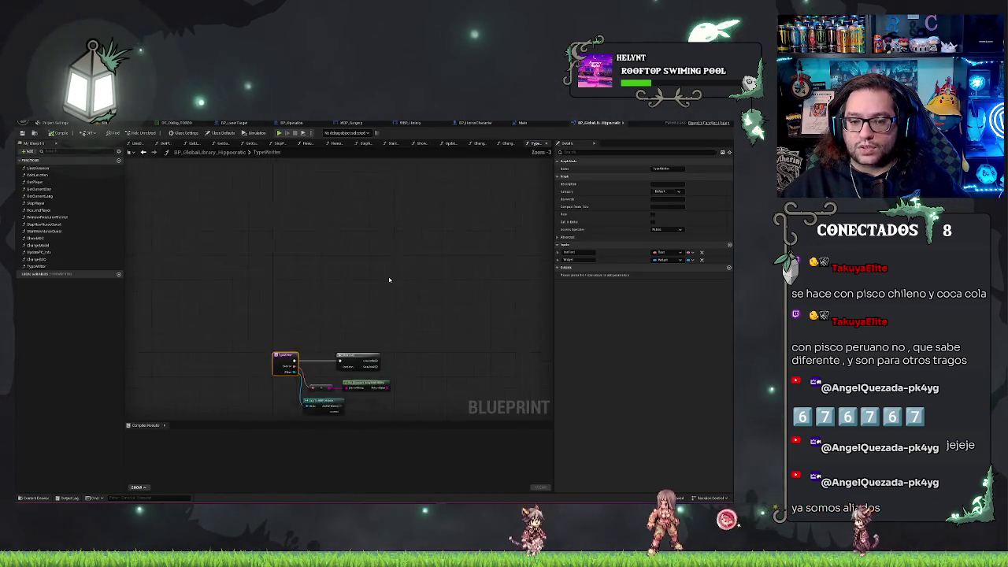
{"action": "key", "text": "Home"}
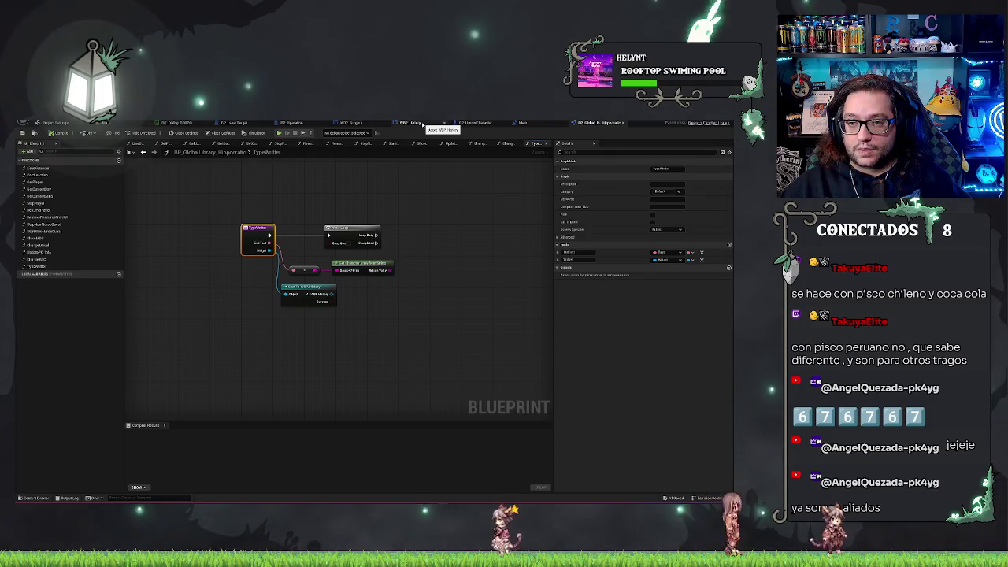
{"action": "left_click", "coordinate": [410, 122]}
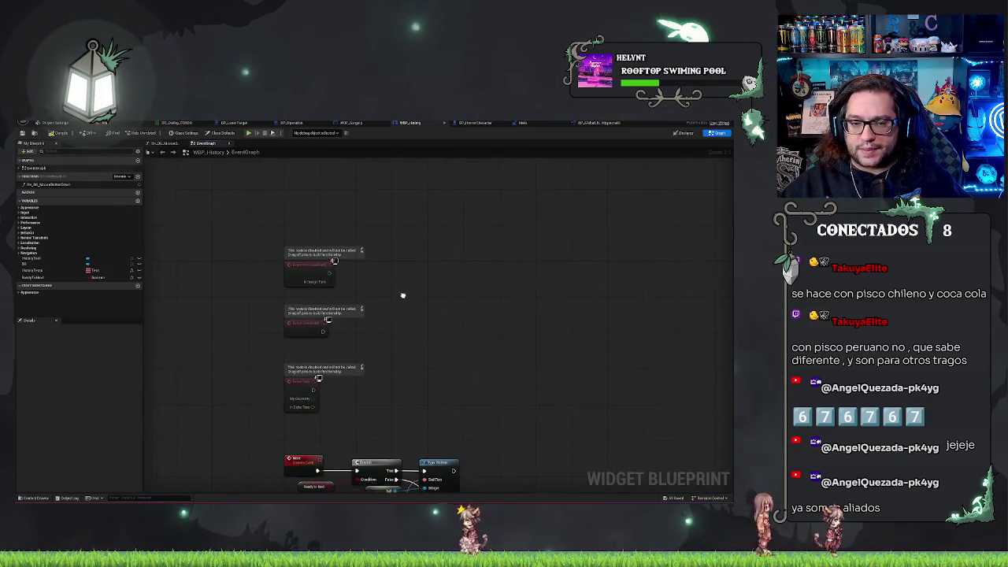
- Add a Delay after Event Construct, followed by a Next node on Completed
{"action": "left_click_drag", "start_coordinate": [327, 258], "coordinate": [346, 261]}
{"action": "type", "text": "delay"}
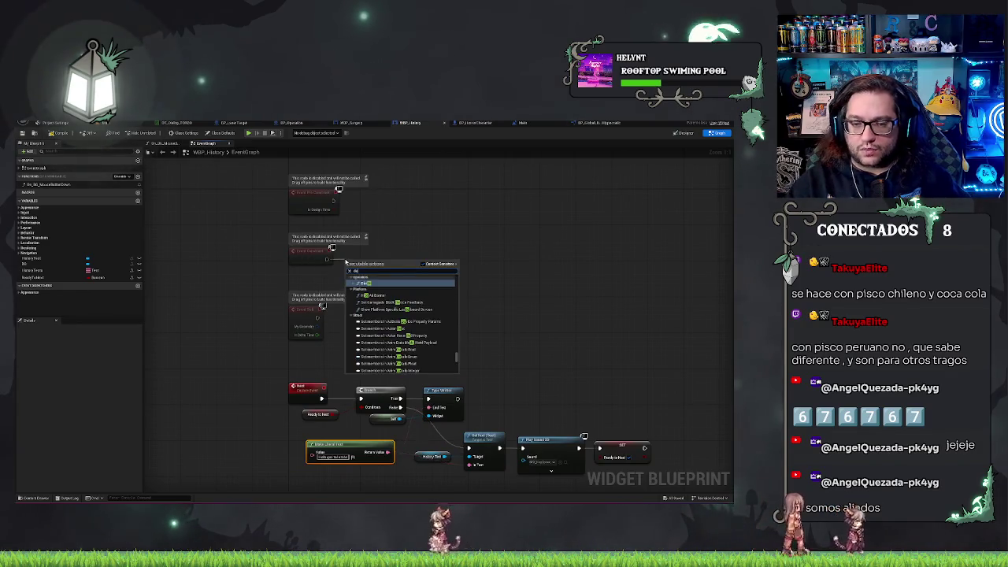
{"action": "key", "text": "Return"}
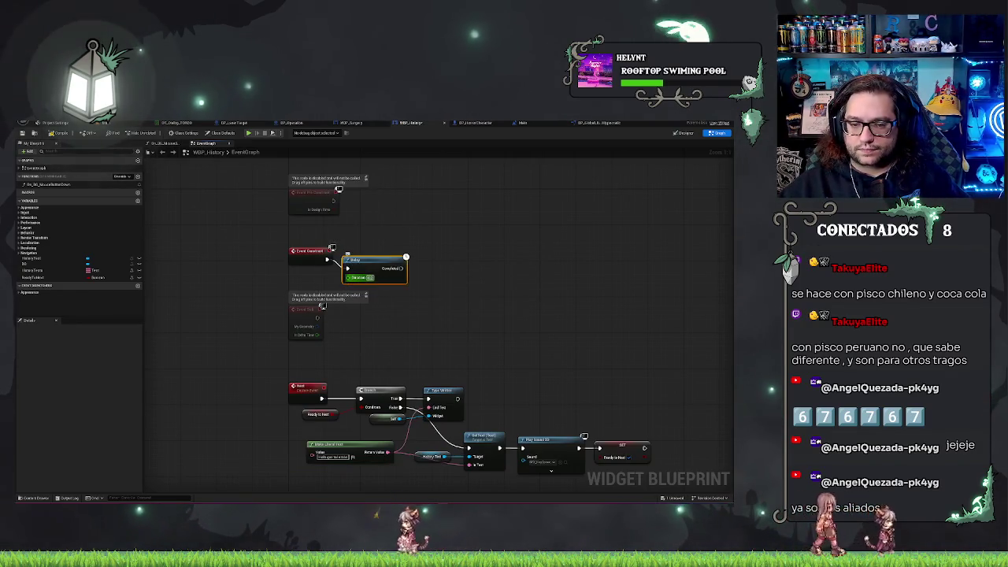
{"action": "mouse_move", "coordinate": [368, 266]}
{"action": "left_mouse_down"}
{"action": "mouse_move", "coordinate": [378, 258]}
{"action": "mouse_move", "coordinate": [438, 265]}
{"action": "left_mouse_up"}
{"action": "type", "text": "next"}
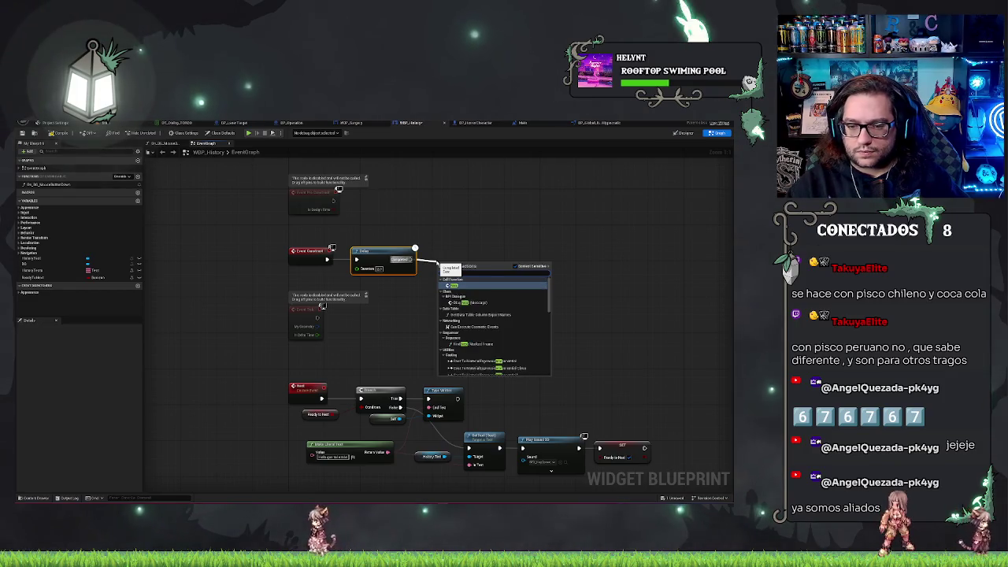
{"action": "key", "text": "Return"}
{"action": "key", "text": "q"}
{"action": "left_click", "coordinate": [583, 229]}
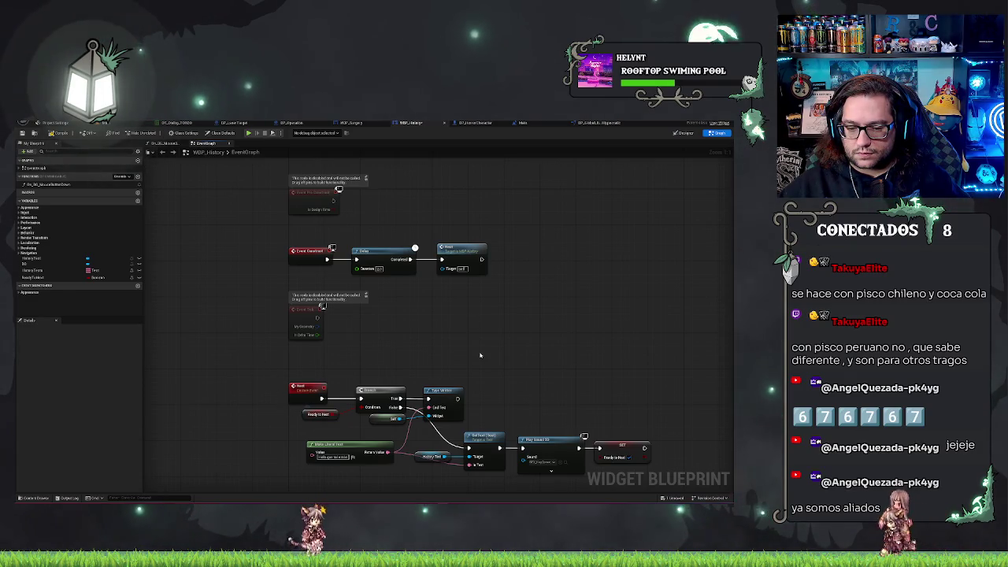
- Check the Ready to Next variable's default value, then return to the TypeWriter function graph
{"action": "left_click", "coordinate": [311, 413]}
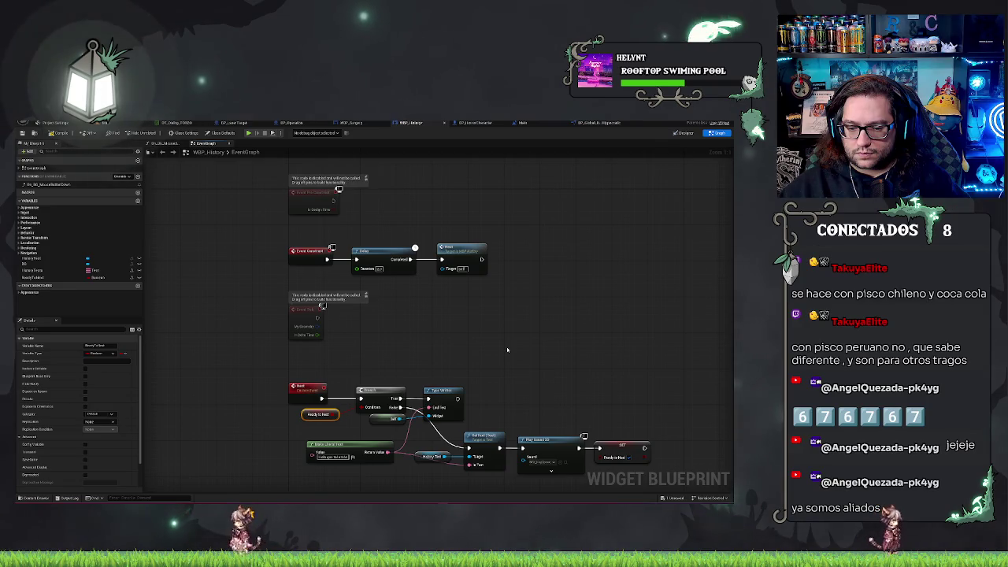
{"action": "left_click", "coordinate": [33, 277]}
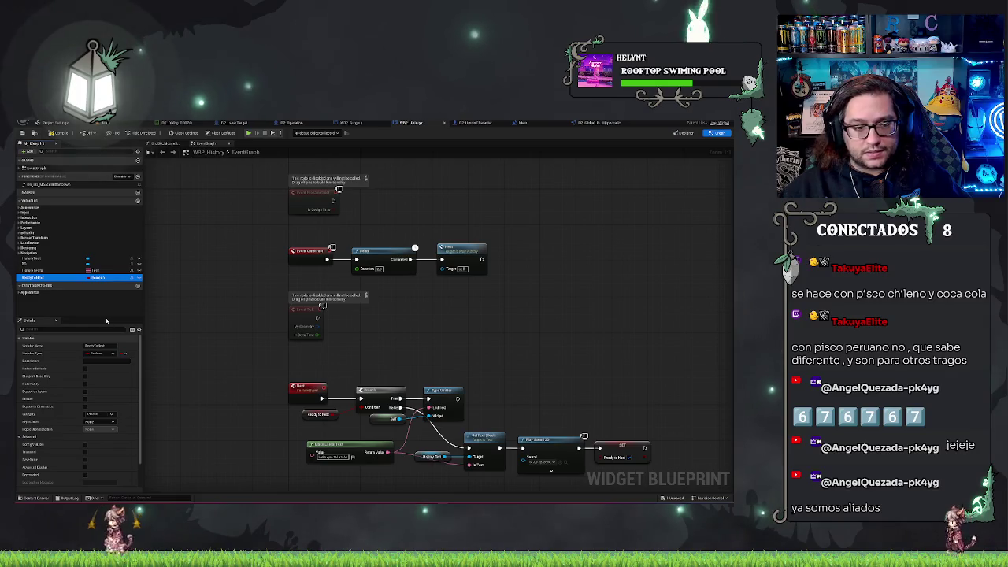
{"action": "scroll", "coordinate": [79, 409], "scroll_direction": "down", "scroll_amount": 5}
{"action": "left_click", "coordinate": [87, 485]}
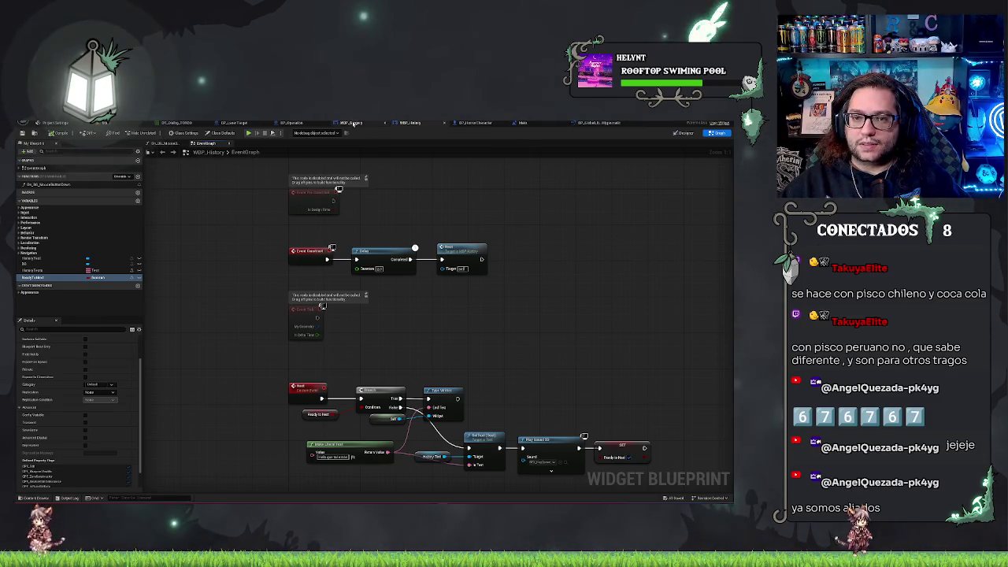
{"action": "left_click", "coordinate": [589, 124]}
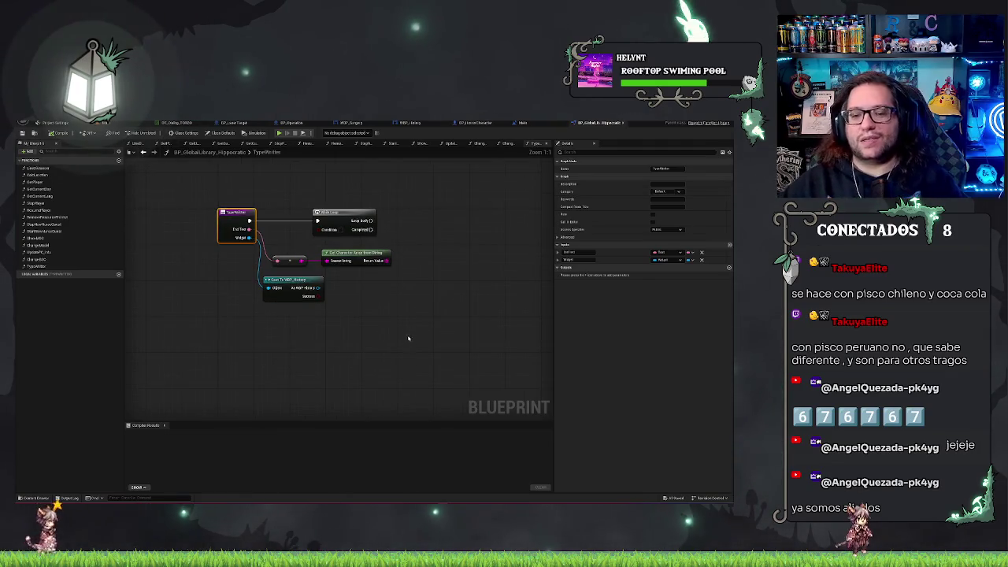
- Add a History Text getter from the Cast To WBP_History output
{"action": "left_click_drag", "start_coordinate": [331, 320], "coordinate": [366, 331]}
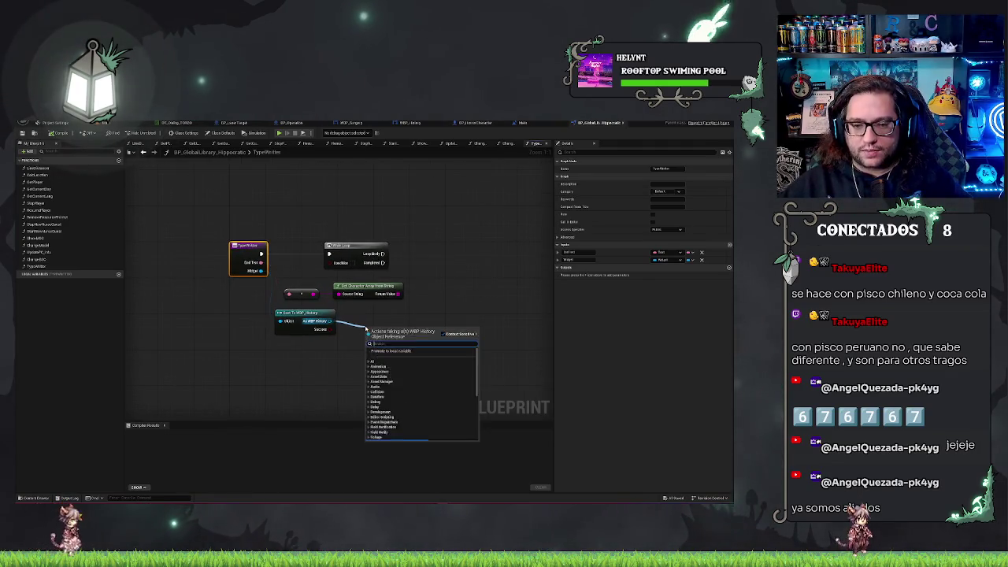
{"action": "type", "text": "get text"}
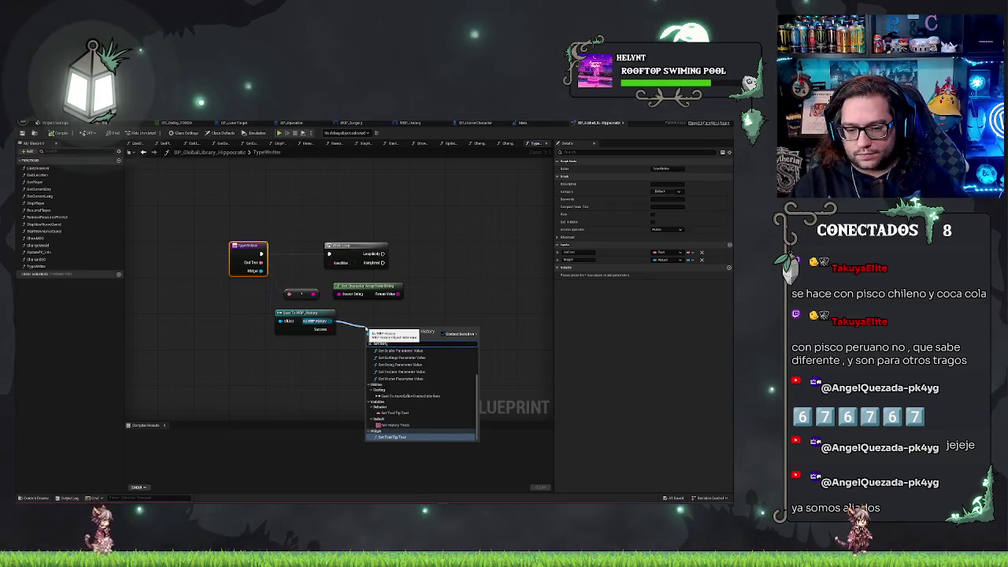
{"action": "type", "text": "s"}
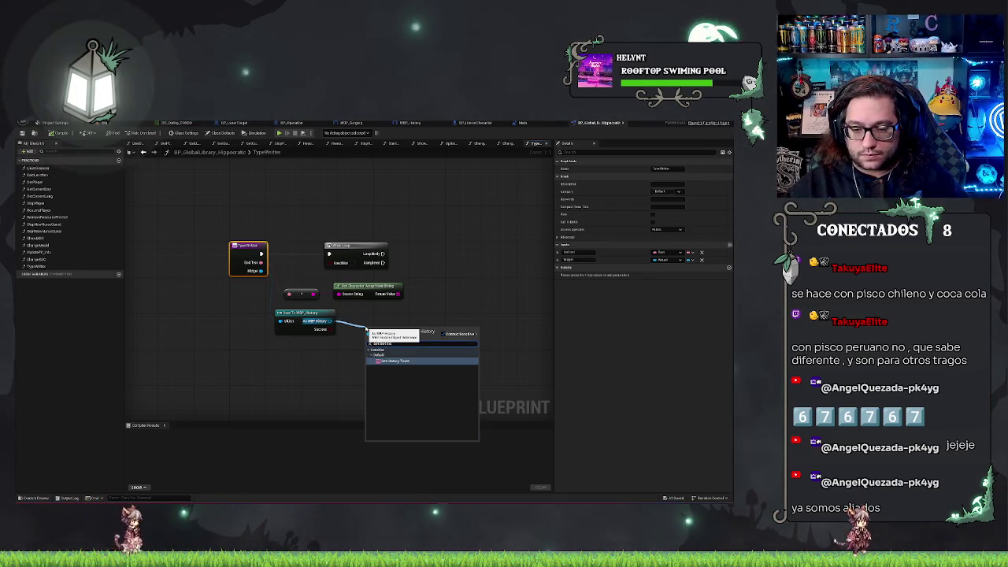
{"action": "key", "text": "BackSpace"}
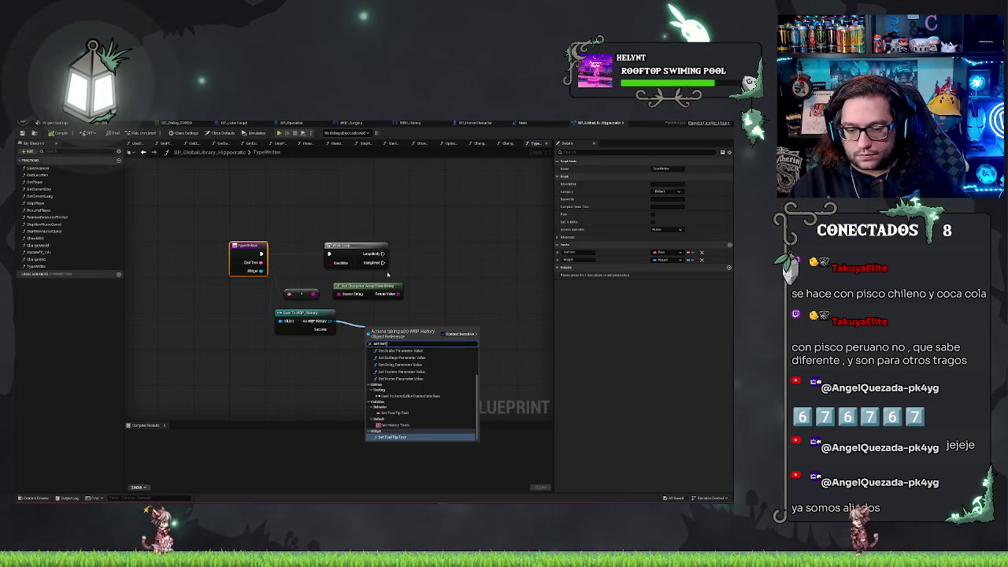
{"action": "key", "text": "BackSpace"}
{"action": "key", "text": "BackSpace"}
{"action": "key", "text": "BackSpace"}
{"action": "type", "text": "get hist"}
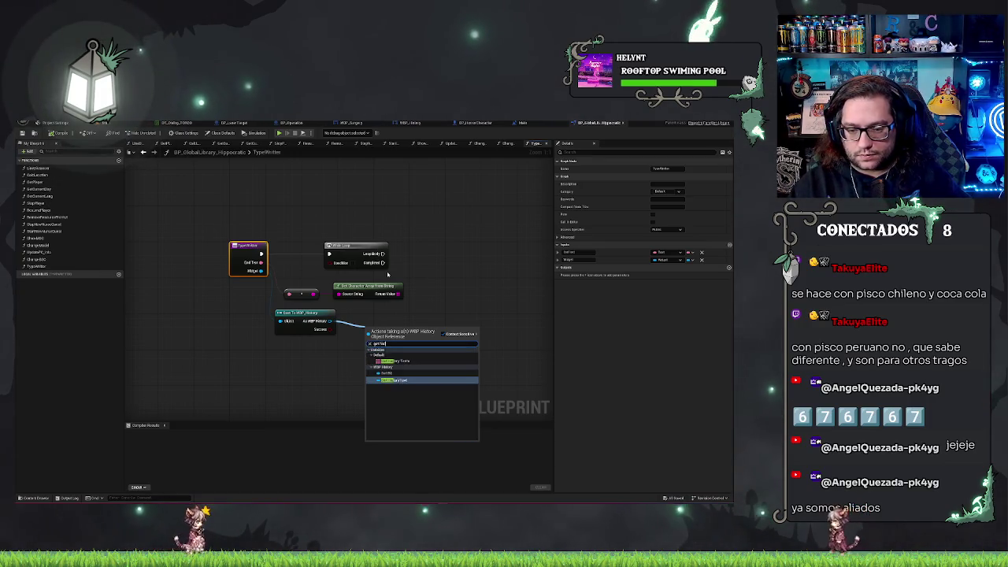
{"action": "key", "text": "Return"}
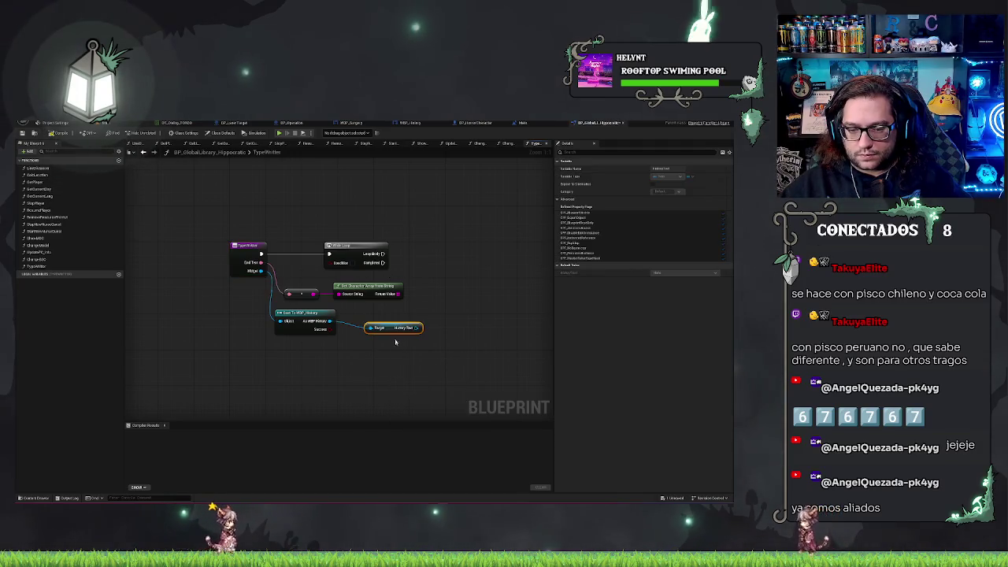
- Add a SetText (Text) node targeting History Text and align it near the loop
{"action": "left_click_drag", "start_coordinate": [419, 327], "coordinate": [434, 324]}
{"action": "type", "text": "seth"}
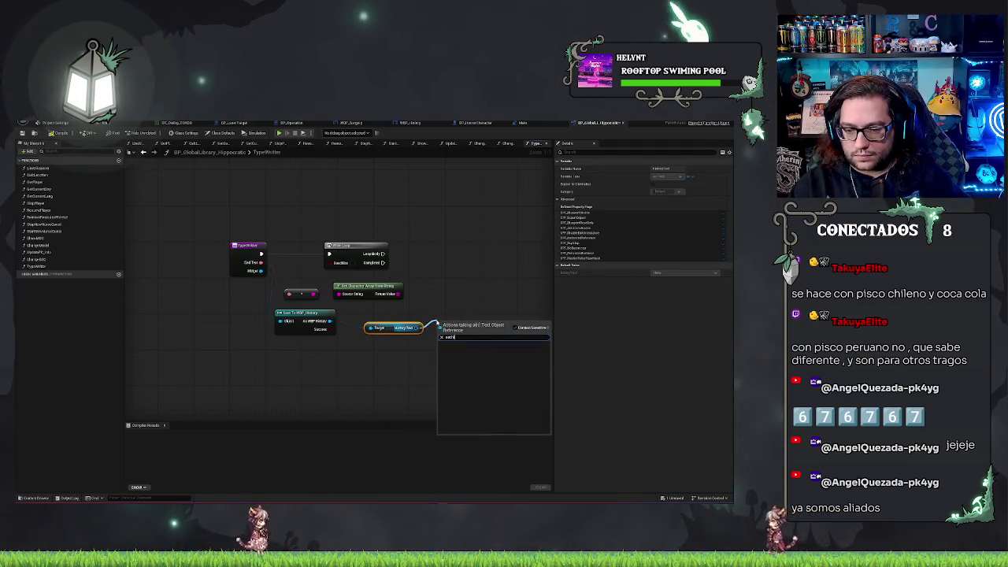
{"action": "key", "text": "BackSpace"}
{"action": "type", "text": "text"}
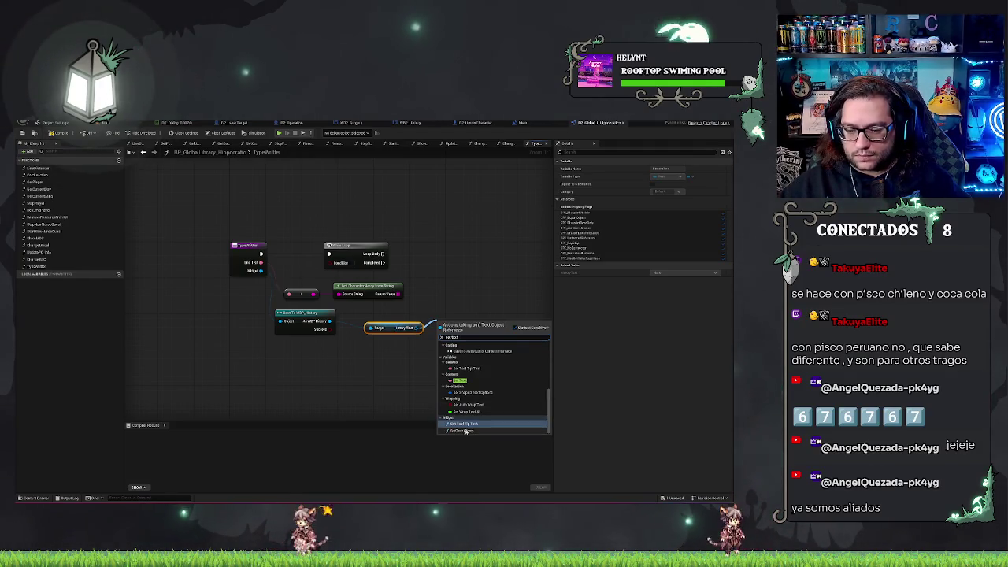
{"action": "left_click", "coordinate": [466, 431]}
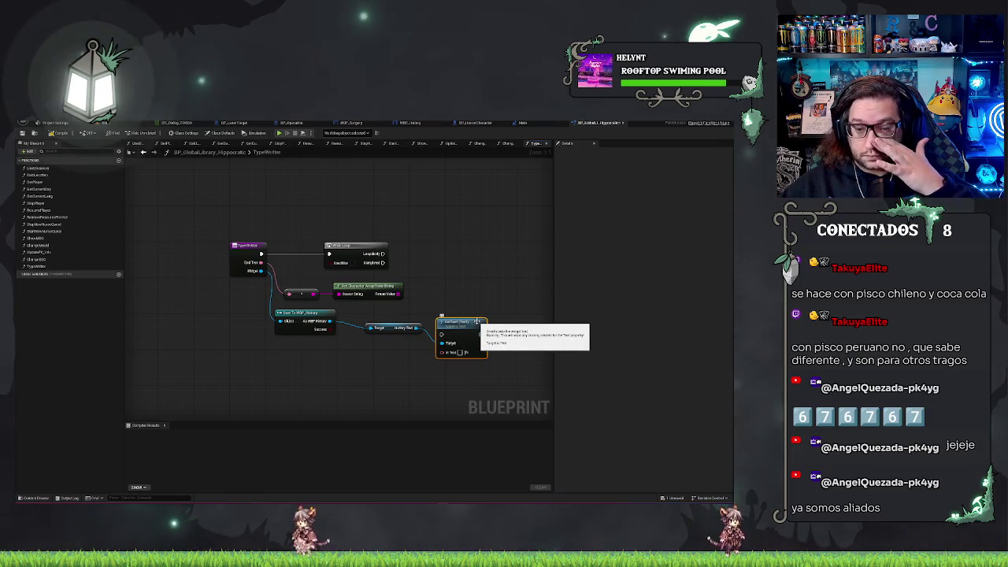
{"action": "mouse_move", "coordinate": [476, 321]}
{"action": "left_mouse_down"}
{"action": "mouse_move", "coordinate": [471, 241]}
{"action": "mouse_move", "coordinate": [382, 254]}
{"action": "left_mouse_up"}
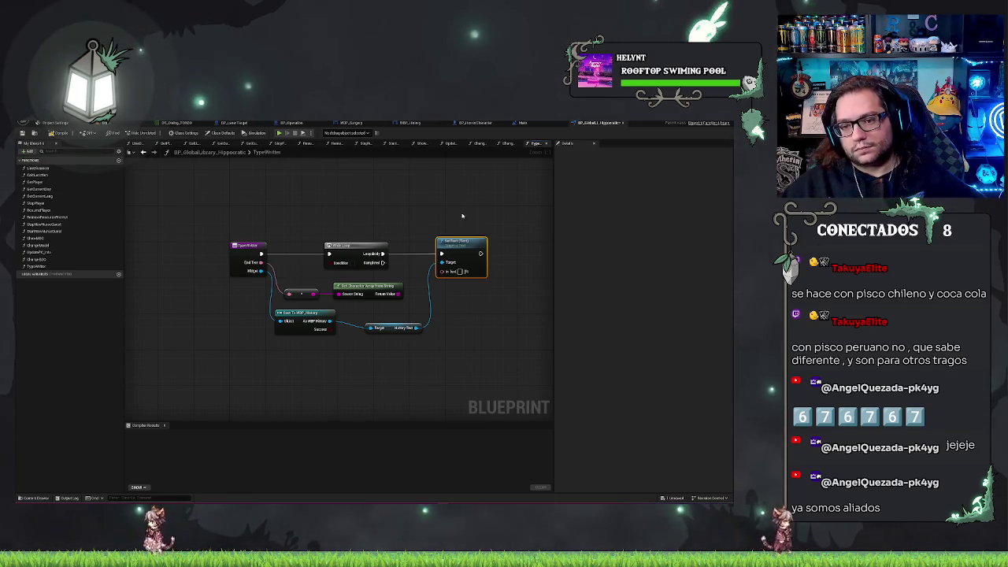
{"action": "left_click_drag", "start_coordinate": [459, 275], "coordinate": [464, 289]}
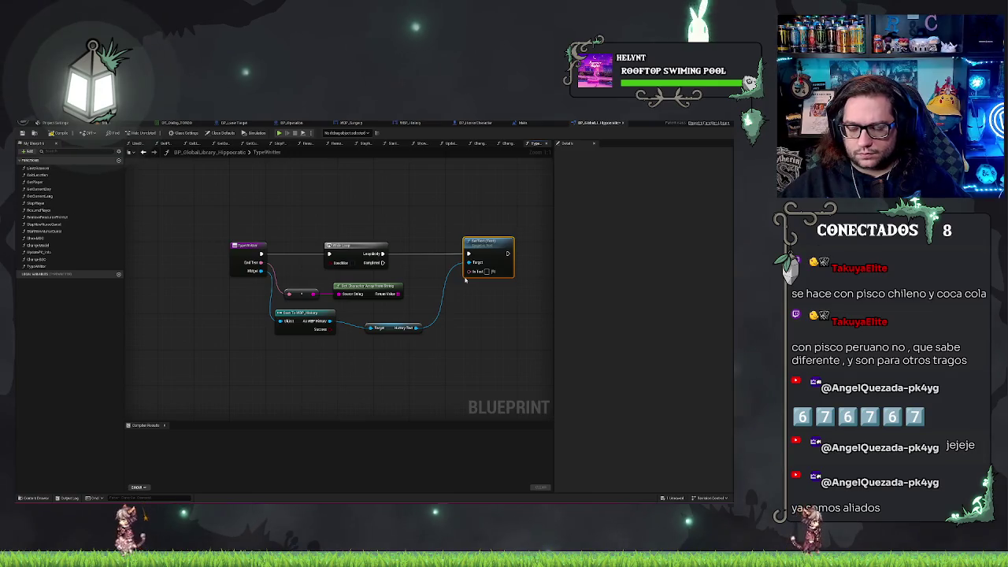
{"action": "key", "text": "Home"}
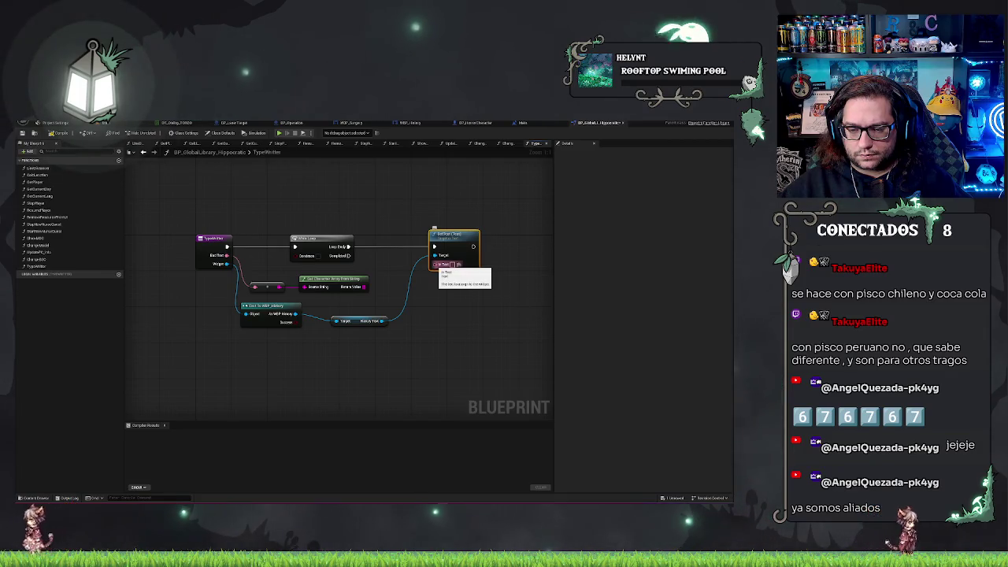
- Promote SetText's In Text to a new local variable named Current Text
{"action": "left_click_drag", "start_coordinate": [434, 264], "coordinate": [432, 292]}
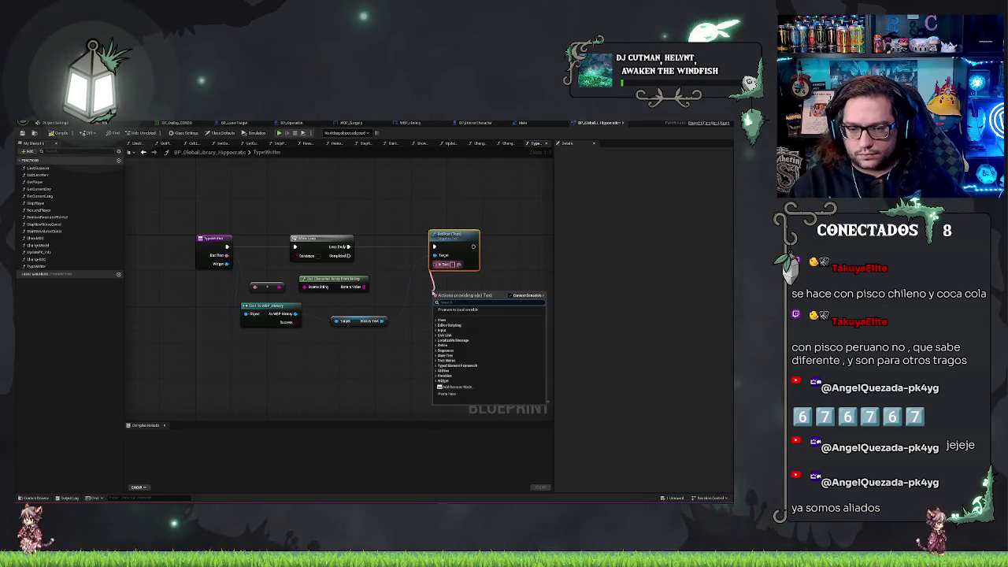
{"action": "type", "text": "literal"}
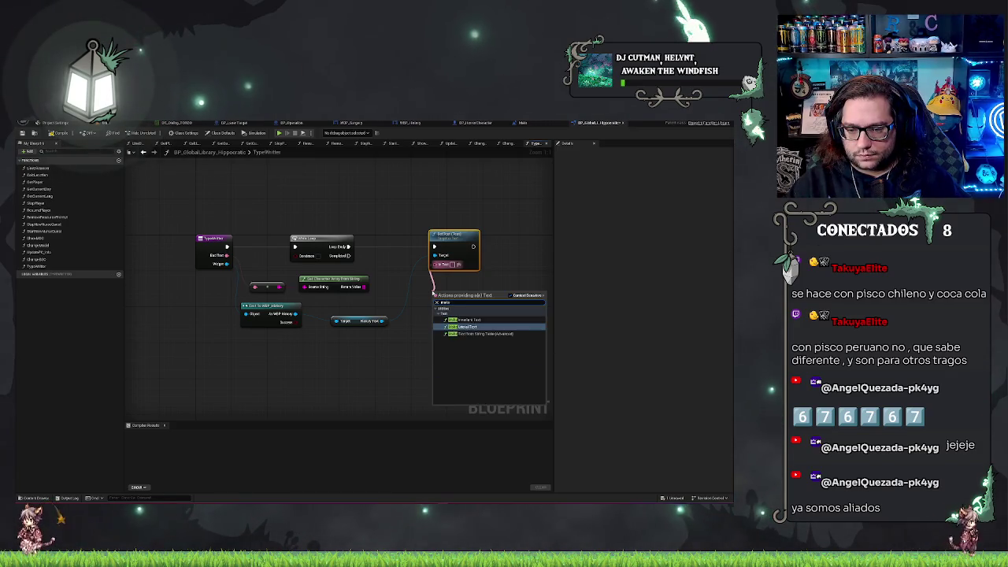
{"action": "key", "text": "Return"}
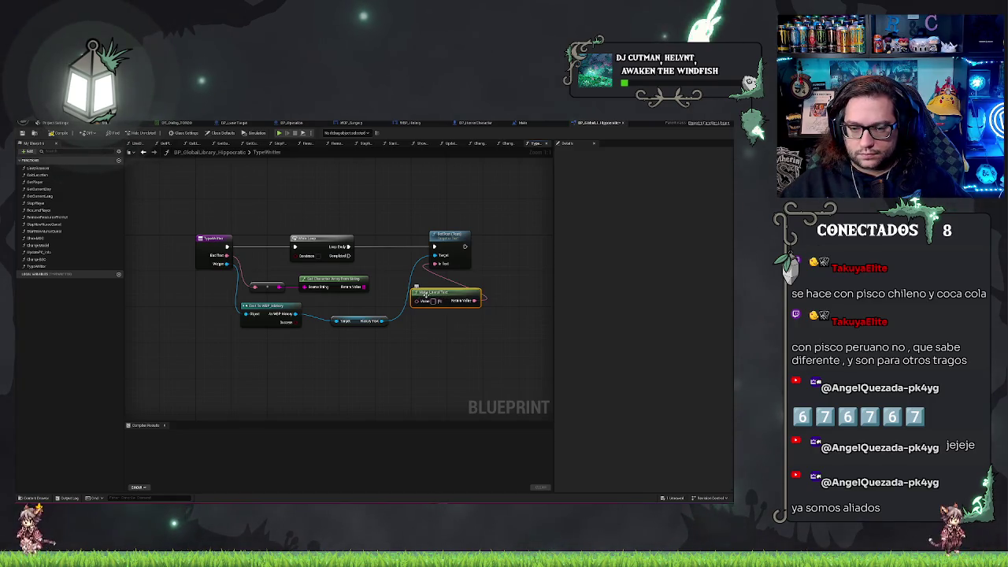
{"action": "left_click_drag", "start_coordinate": [425, 295], "coordinate": [453, 289]}
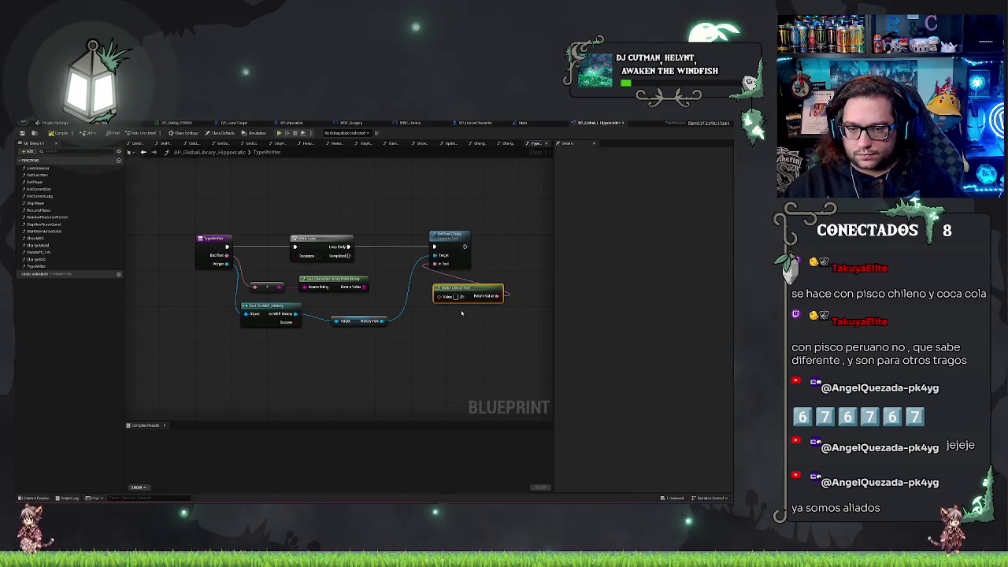
{"action": "key", "text": "Delete"}
{"action": "mouse_move", "coordinate": [458, 236]}
{"action": "left_mouse_down"}
{"action": "mouse_move", "coordinate": [476, 236]}
{"action": "mouse_move", "coordinate": [438, 271]}
{"action": "left_mouse_up"}
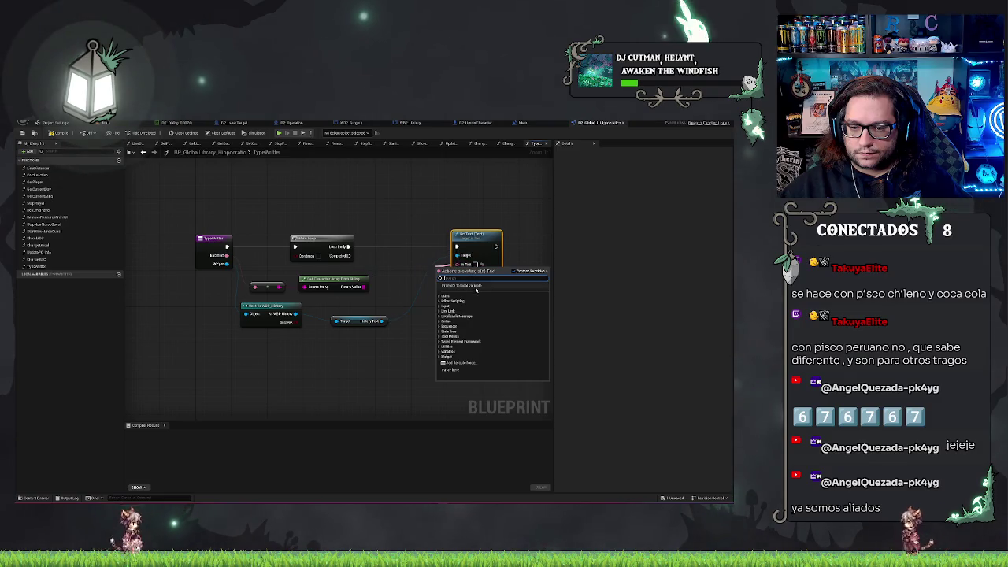
{"action": "left_click", "coordinate": [462, 286]}
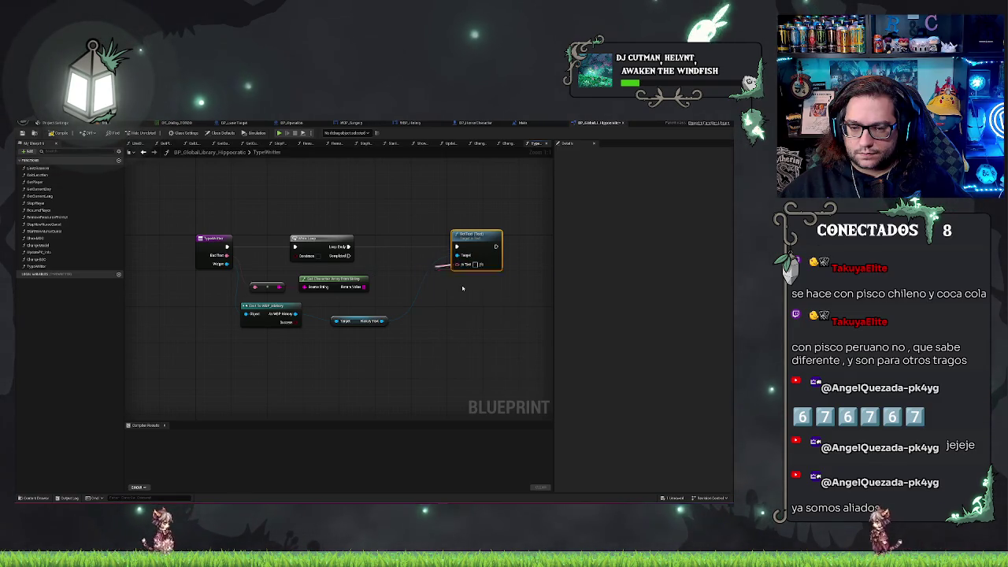
{"action": "type", "text": "Ch"}
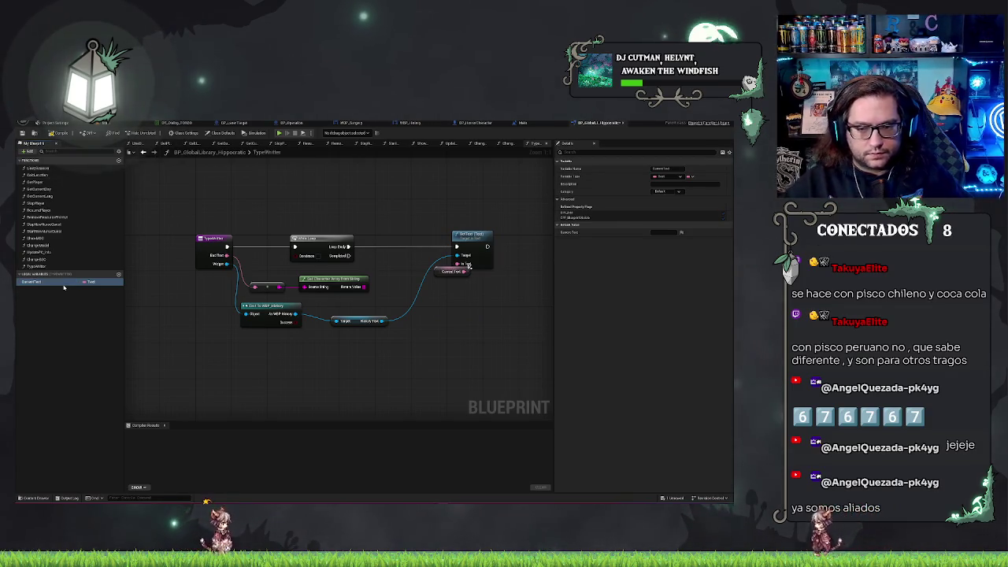
{"action": "left_click_drag", "start_coordinate": [438, 273], "coordinate": [413, 270]}
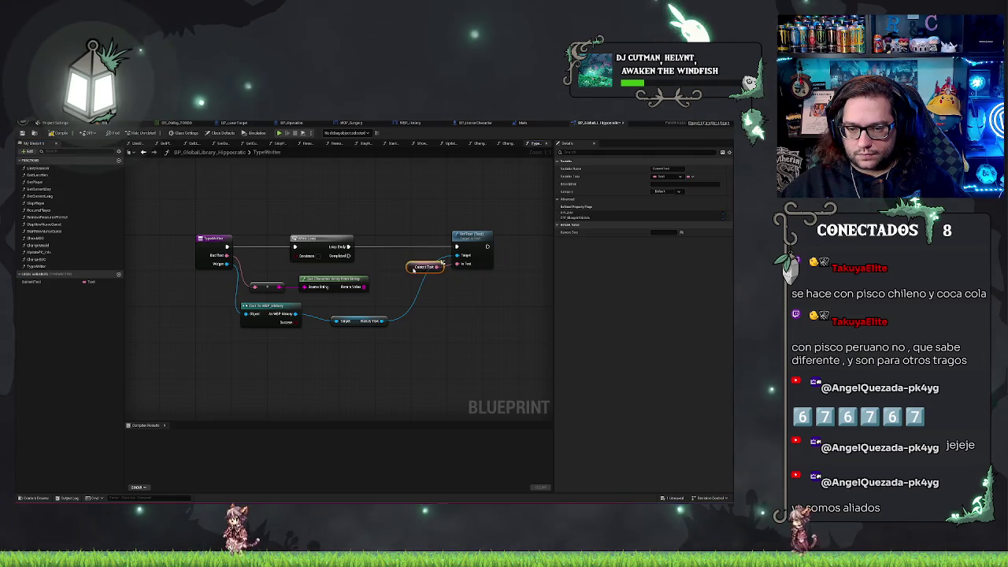
{"action": "left_click", "coordinate": [474, 211]}
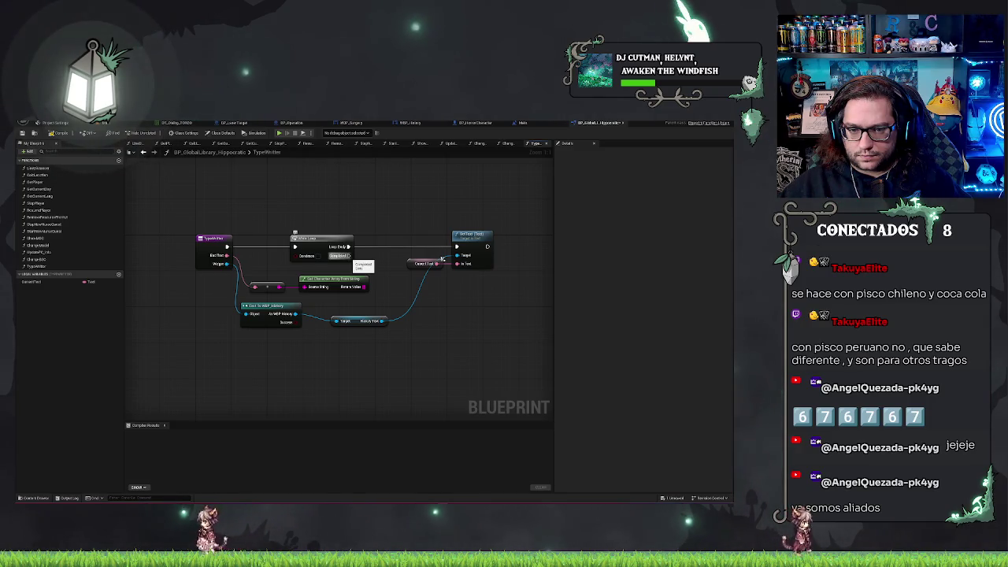
- Try rewiring from the loop and cast, then undo the History Text getter's deletion
{"action": "left_click_drag", "start_coordinate": [349, 256], "coordinate": [435, 291]}
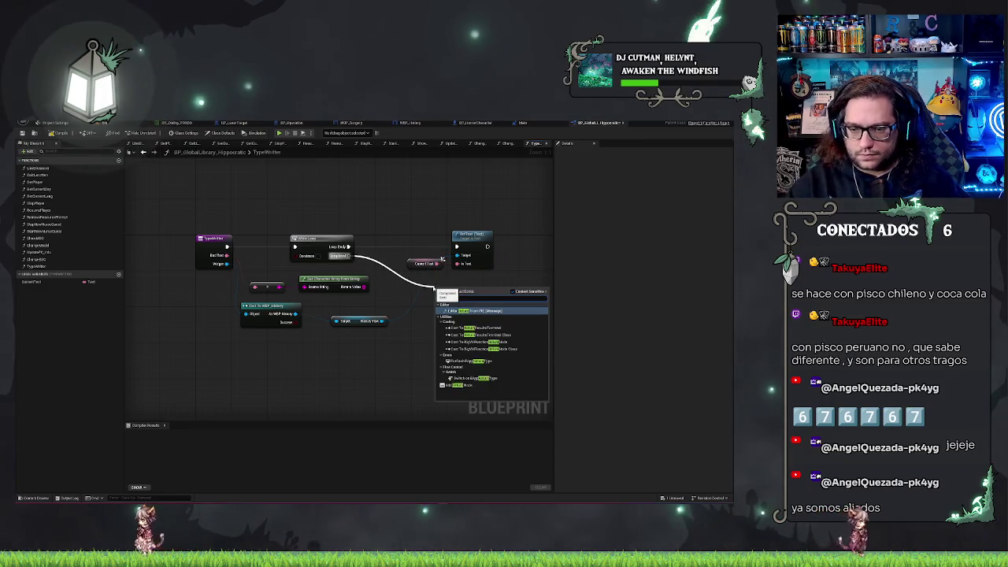
{"action": "left_click", "coordinate": [433, 202]}
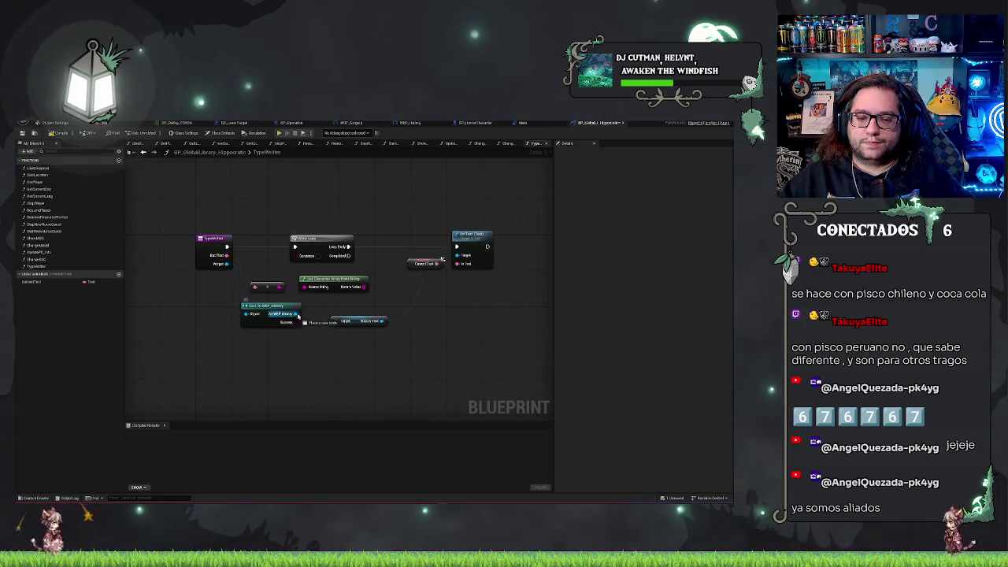
{"action": "left_click", "coordinate": [358, 320]}
{"action": "key", "text": "Delete"}
{"action": "left_click_drag", "start_coordinate": [295, 313], "coordinate": [312, 310]}
{"action": "type", "text": "get"}
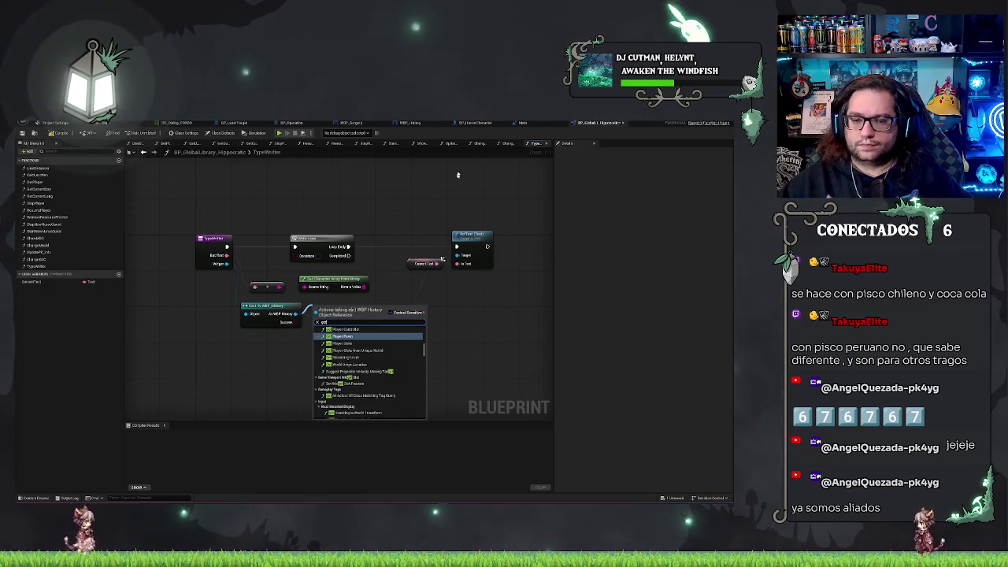
{"action": "key", "text": "Escape"}
{"action": "key", "text": "ctrl+z"}
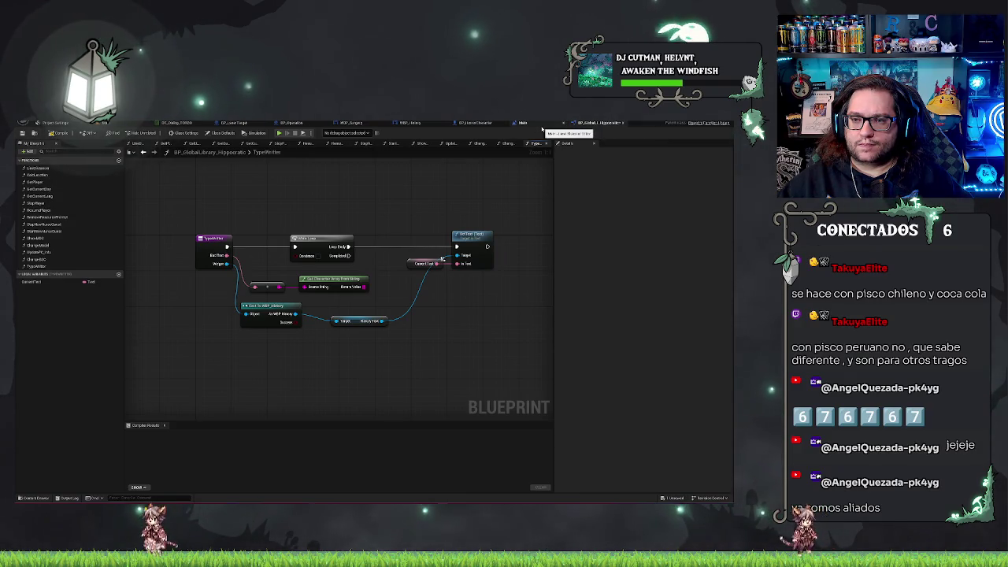
- Open WBP_History's event graph and select the Ready to Next node
{"action": "left_click", "coordinate": [409, 123]}
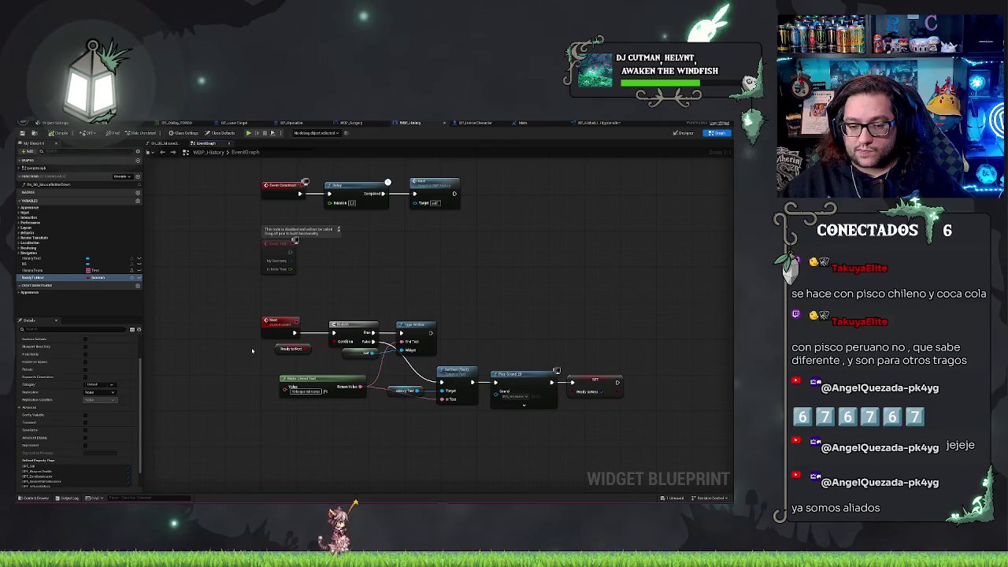
{"action": "left_click", "coordinate": [291, 347]}
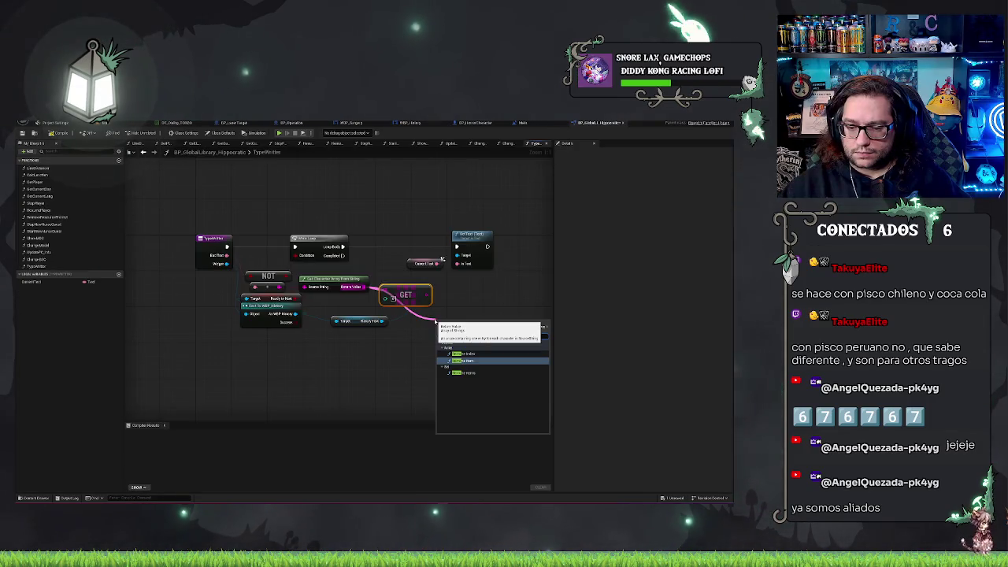
- Add a Remove Index node on the character array beside GET, abandoning an Append search
{"action": "left_click", "coordinate": [465, 354]}
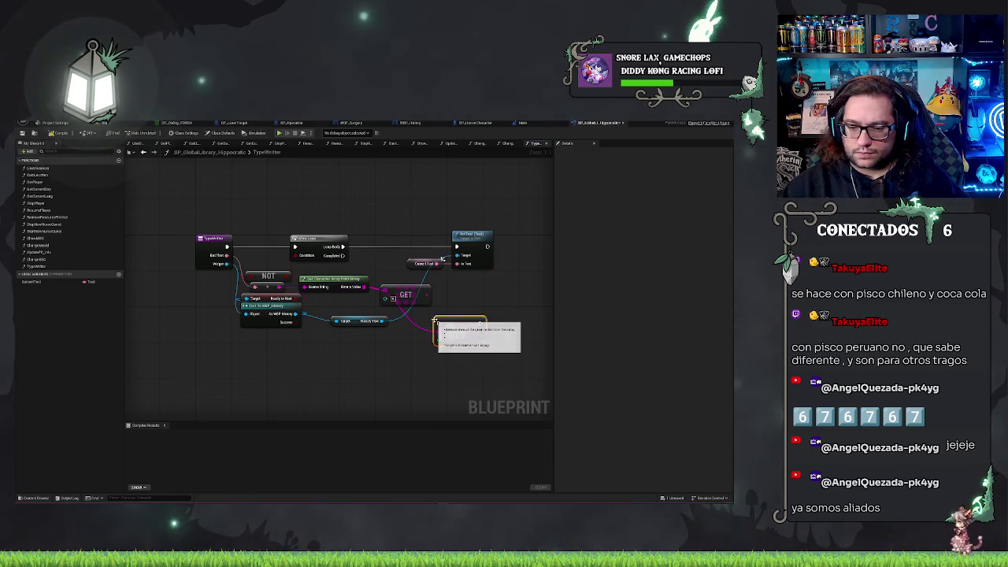
{"action": "mouse_move", "coordinate": [439, 312]}
{"action": "left_mouse_down"}
{"action": "mouse_move", "coordinate": [401, 308]}
{"action": "mouse_move", "coordinate": [469, 297]}
{"action": "left_mouse_up"}
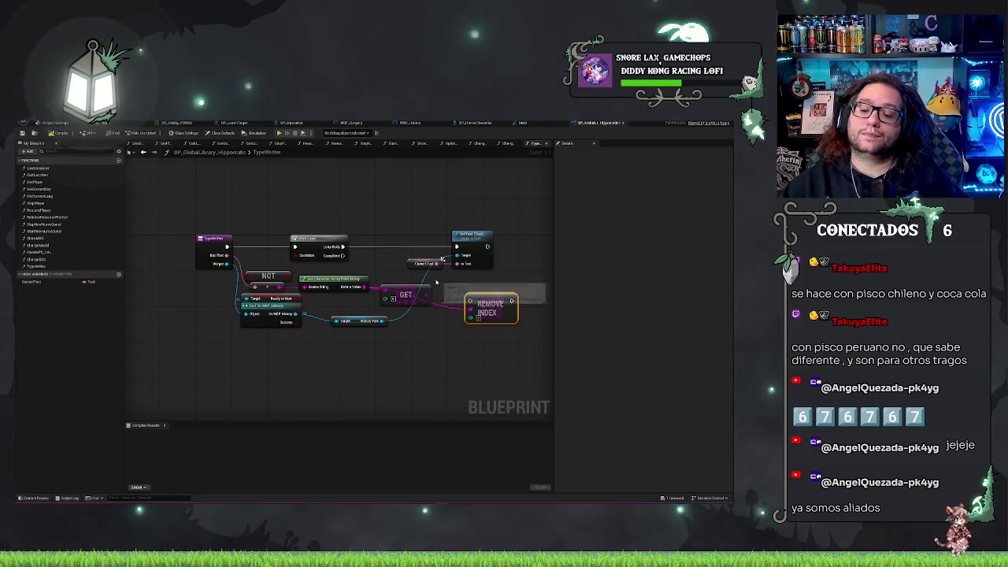
{"action": "left_click_drag", "start_coordinate": [436, 263], "coordinate": [449, 279]}
{"action": "type", "text": "appe"}
{"action": "key", "text": "Escape"}
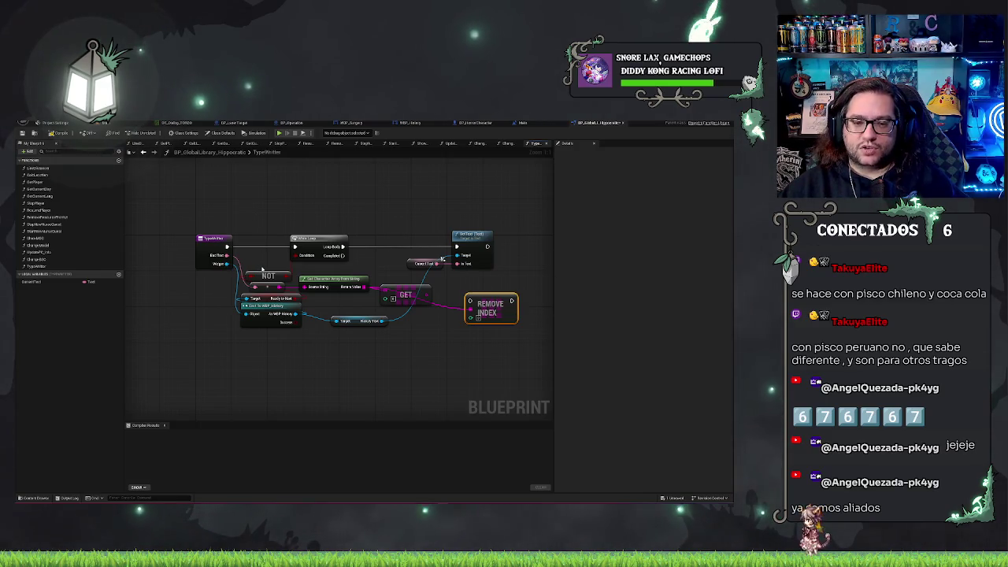
- Add a For Each Loop over the character array output
{"action": "left_click", "coordinate": [335, 249]}
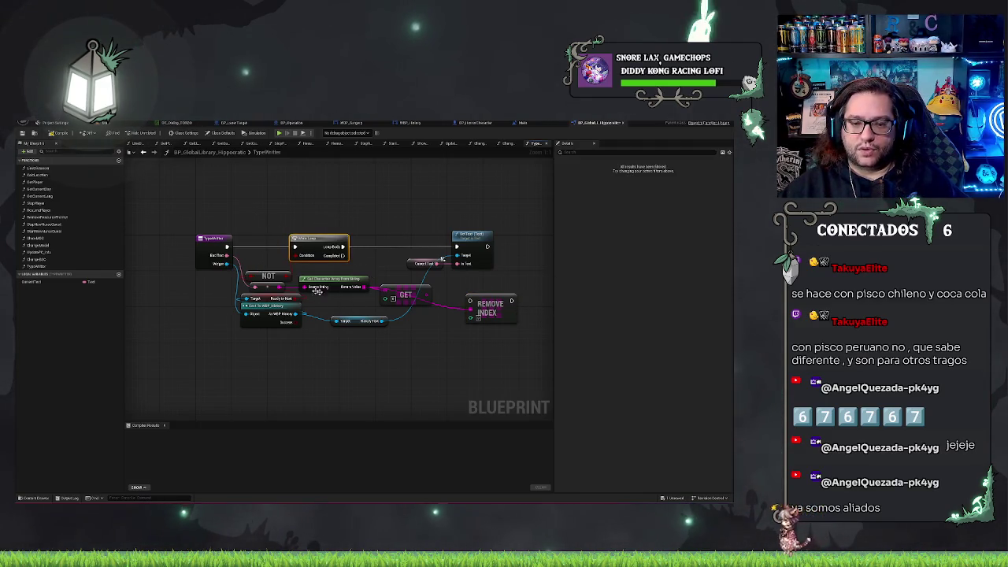
{"action": "left_click_drag", "start_coordinate": [363, 283], "coordinate": [383, 245]}
{"action": "type", "text": "for"}
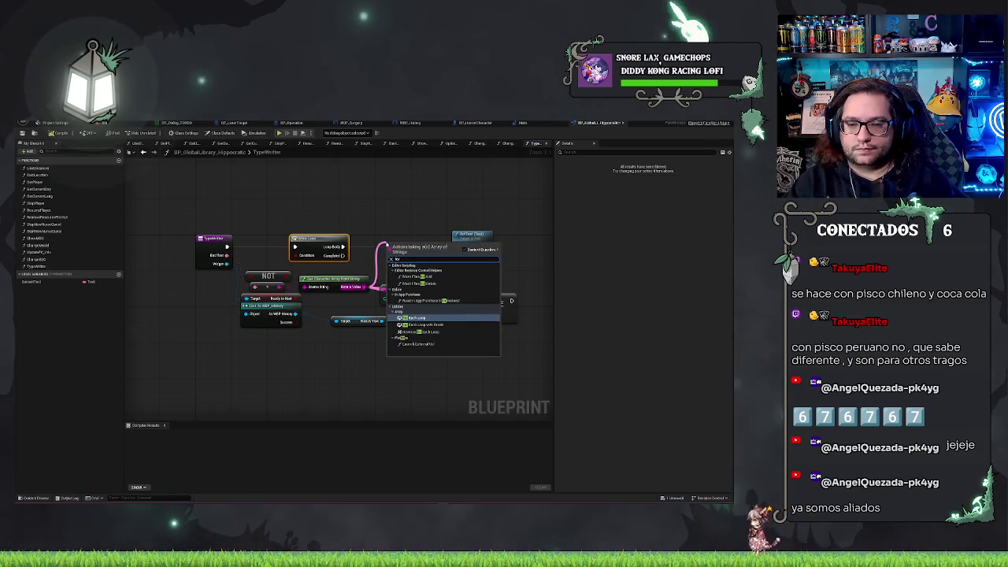
{"action": "left_click", "coordinate": [415, 317]}
{"action": "mouse_move", "coordinate": [413, 247]}
{"action": "left_mouse_down"}
{"action": "mouse_move", "coordinate": [391, 235]}
{"action": "mouse_move", "coordinate": [390, 245]}
{"action": "left_mouse_up"}
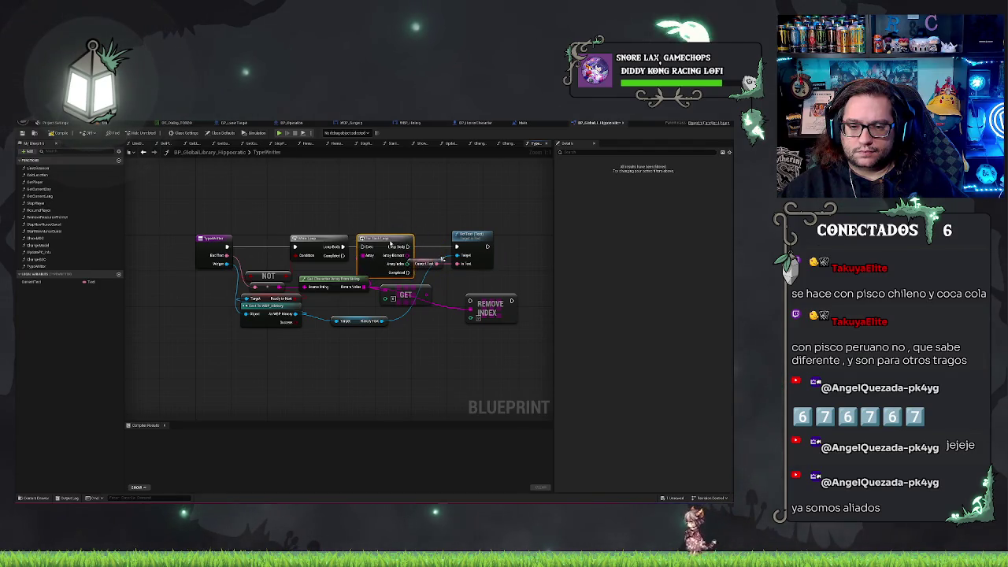
- Delete the While Loop and ready-check nodes, put the For Each Loop in their place, wire its body
{"action": "left_click", "coordinate": [318, 240]}
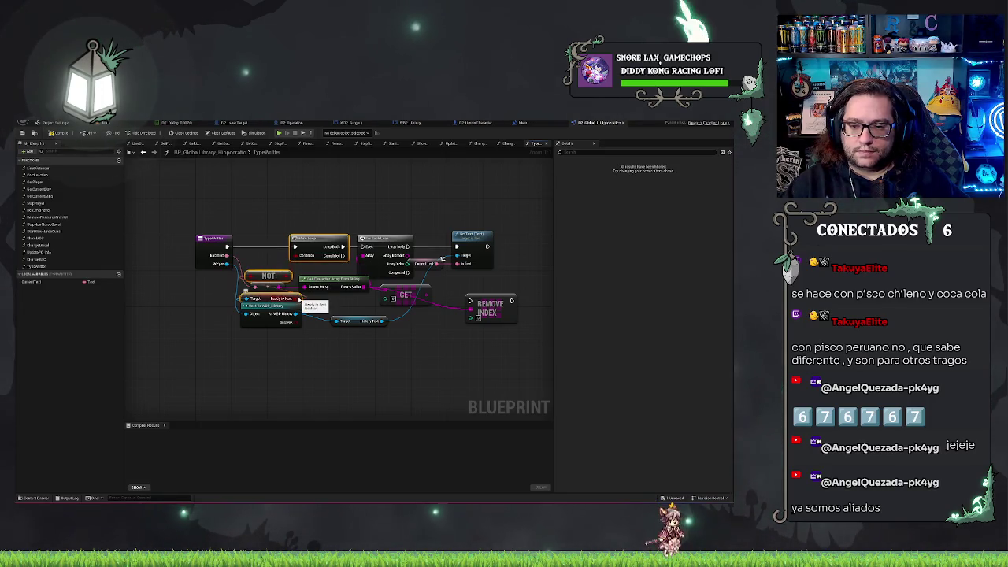
{"action": "key", "text": "Delete"}
{"action": "mouse_move", "coordinate": [375, 238]}
{"action": "left_mouse_down"}
{"action": "mouse_move", "coordinate": [216, 245]}
{"action": "mouse_move", "coordinate": [227, 249]}
{"action": "left_mouse_up"}
{"action": "left_click_drag", "start_coordinate": [356, 248], "coordinate": [456, 246]}
{"action": "left_click", "coordinate": [329, 291]}
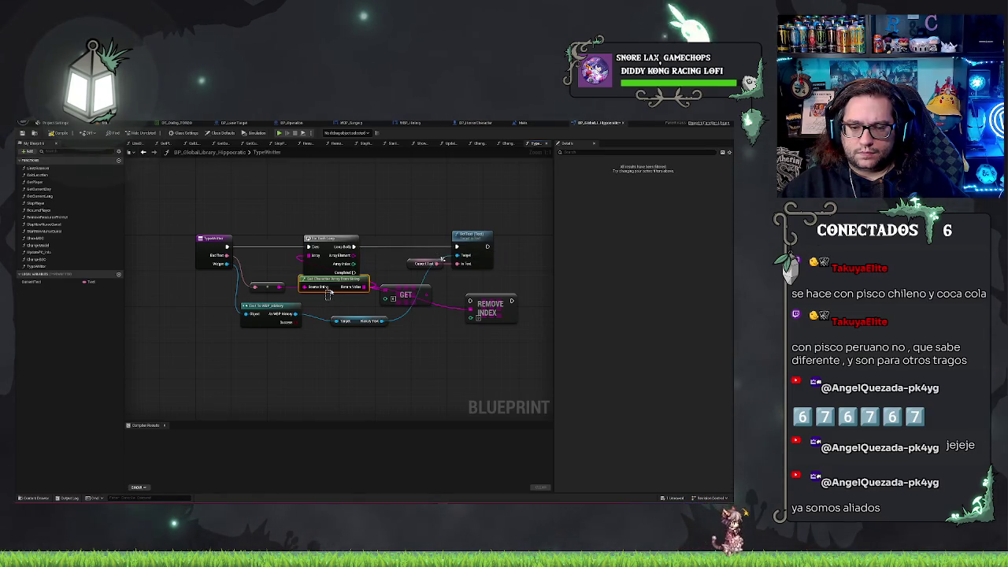
{"action": "left_click_drag", "start_coordinate": [329, 292], "coordinate": [330, 297]}
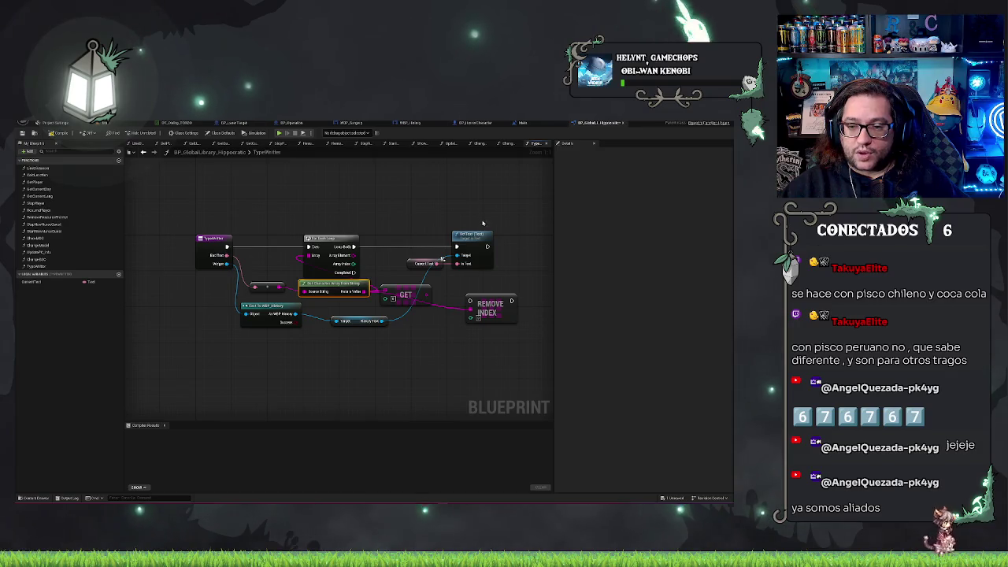
- Add Play Sound 2D after SetText playing SFX_Key_Click, and move the GET node lower
{"action": "mouse_move", "coordinate": [511, 265]}
{"action": "left_mouse_down"}
{"action": "mouse_move", "coordinate": [457, 259]}
{"action": "mouse_move", "coordinate": [469, 258]}
{"action": "left_mouse_up"}
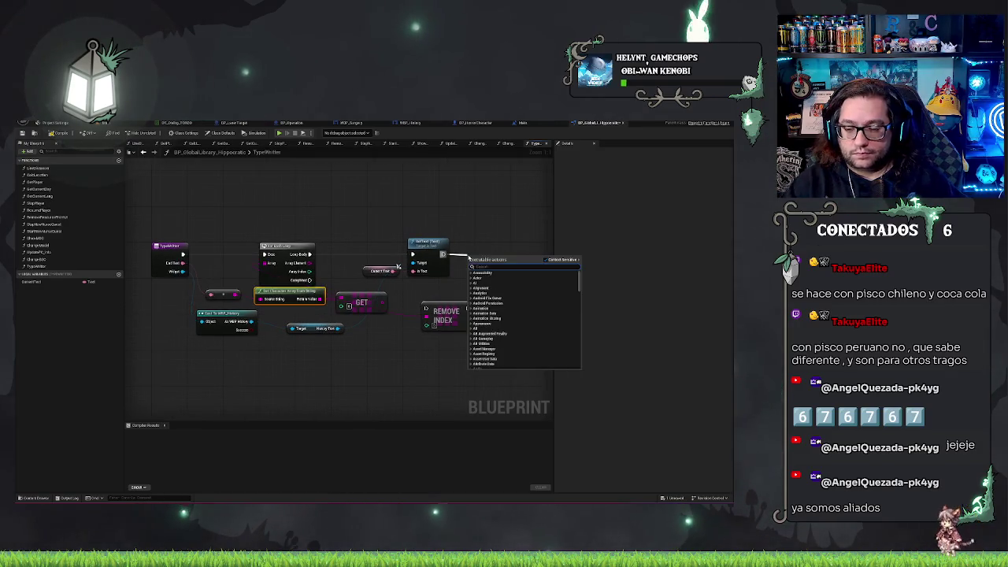
{"action": "type", "text": "play sou"}
{"action": "key", "text": "Return"}
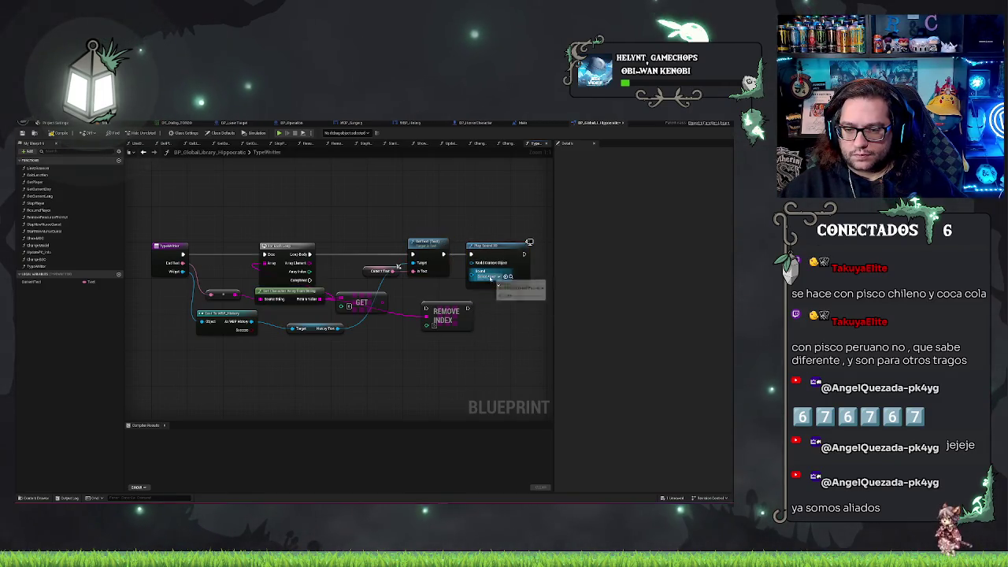
{"action": "left_click", "coordinate": [488, 277]}
{"action": "type", "text": "key"}
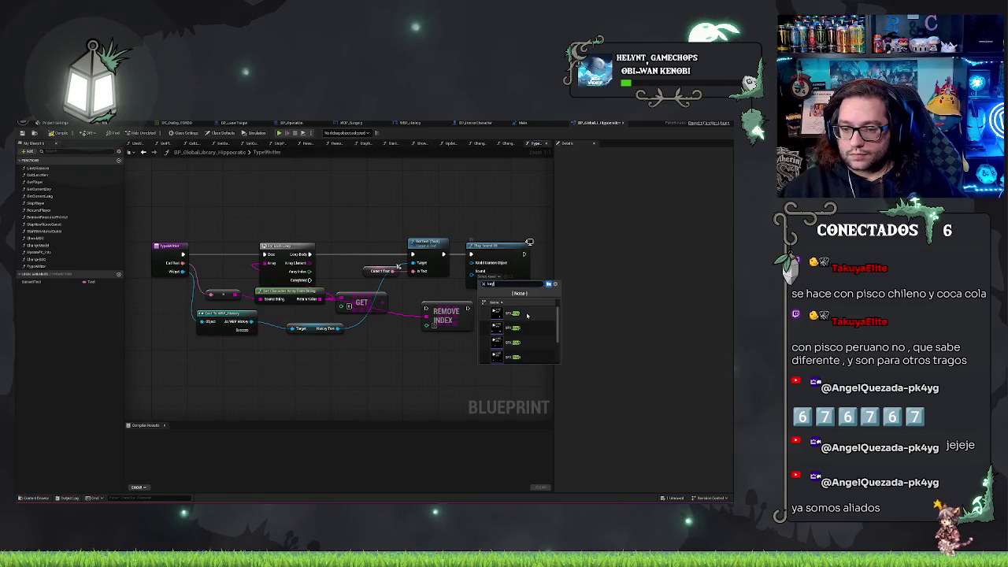
{"action": "left_click", "coordinate": [530, 328]}
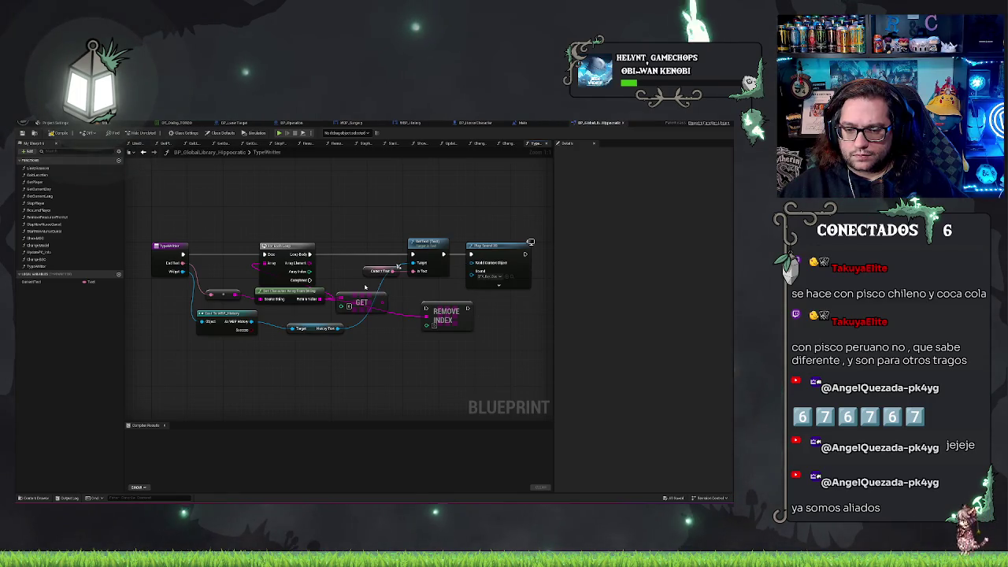
{"action": "left_click_drag", "start_coordinate": [371, 296], "coordinate": [398, 354]}
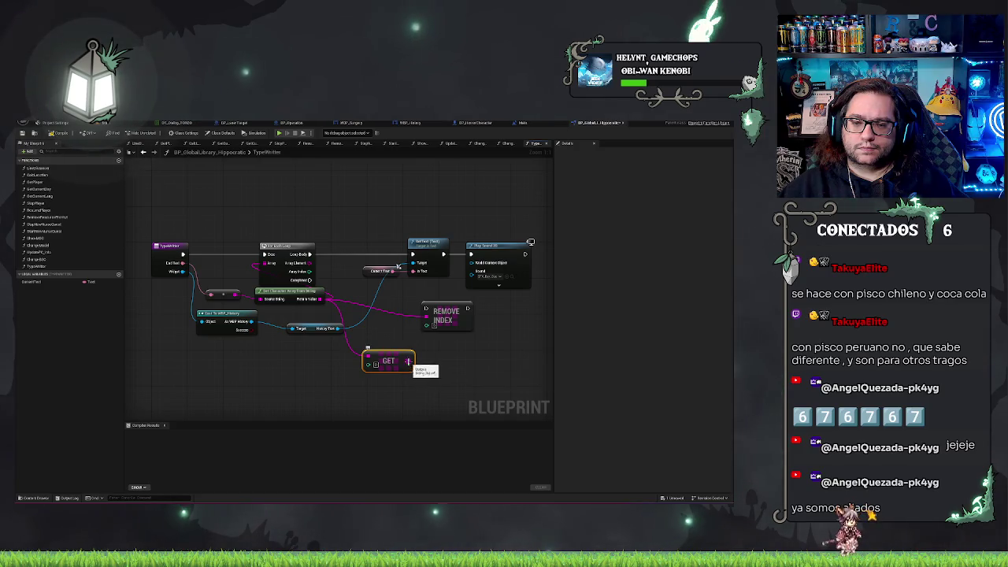
- Convert Current Text to a string and Append the GET character to it
{"action": "left_click", "coordinate": [31, 281]}
{"action": "mouse_move", "coordinate": [32, 281]}
{"action": "left_mouse_down"}
{"action": "mouse_move", "coordinate": [315, 404]}
{"action": "mouse_move", "coordinate": [358, 404]}
{"action": "left_mouse_up"}
{"action": "type", "text": "to str"}
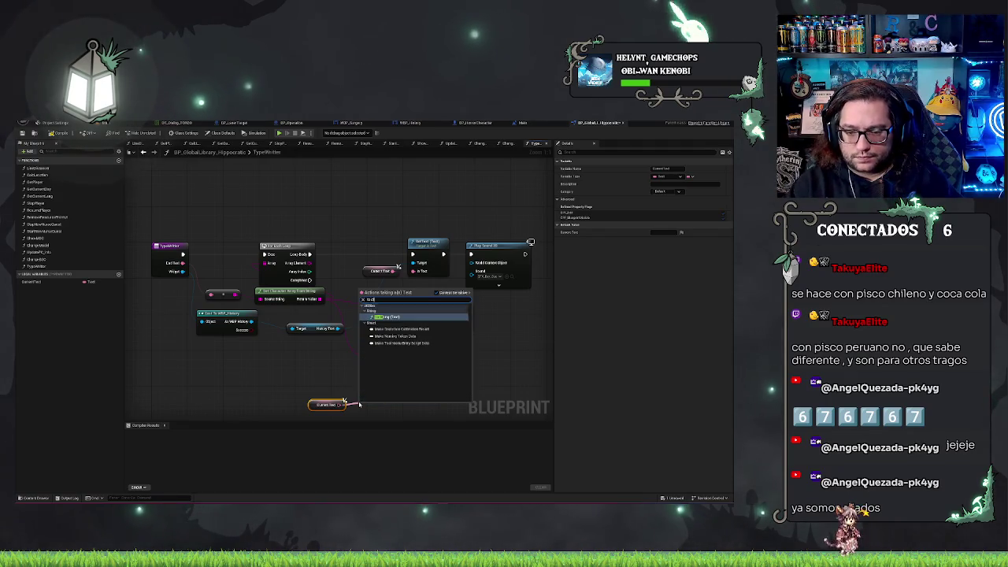
{"action": "key", "text": "Return"}
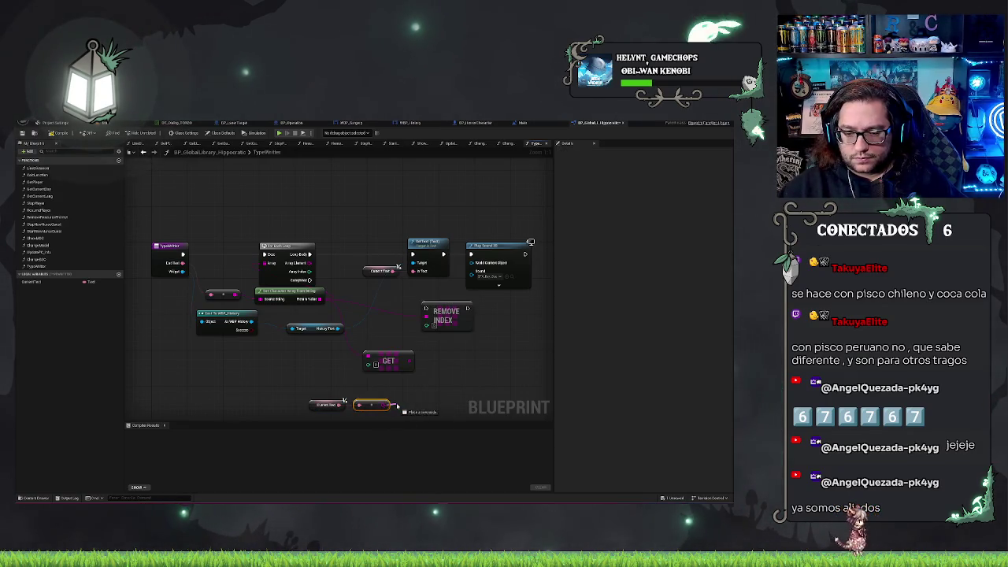
{"action": "left_click_drag", "start_coordinate": [386, 405], "coordinate": [401, 407]}
{"action": "type", "text": "append"}
{"action": "left_click", "coordinate": [499, 322]}
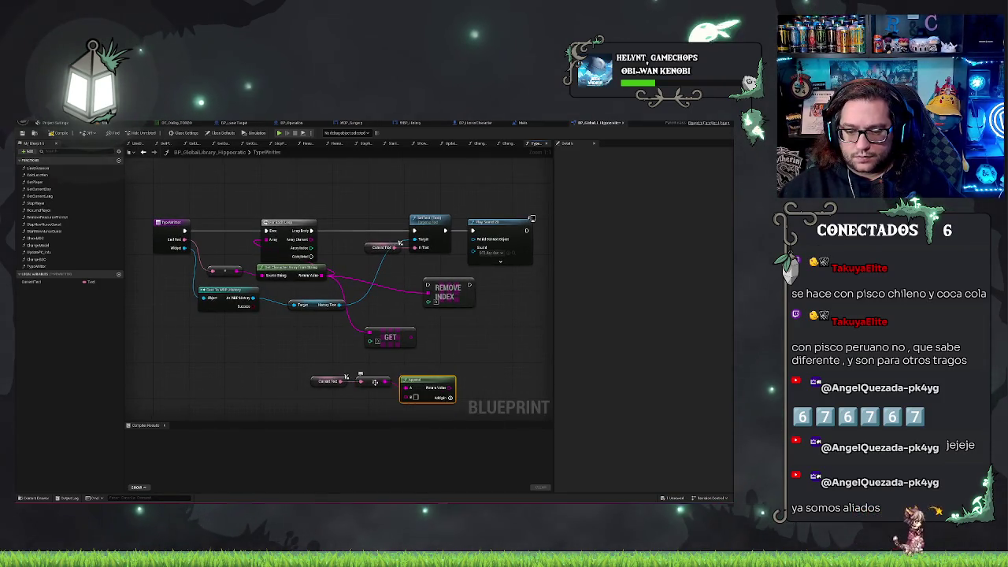
{"action": "mouse_move", "coordinate": [420, 338]}
{"action": "left_mouse_down"}
{"action": "mouse_move", "coordinate": [402, 390]}
{"action": "mouse_move", "coordinate": [406, 381]}
{"action": "left_mouse_up"}
{"action": "left_click_drag", "start_coordinate": [305, 364], "coordinate": [463, 398]}
{"action": "mouse_move", "coordinate": [439, 372]}
{"action": "left_mouse_down"}
{"action": "mouse_move", "coordinate": [543, 346]}
{"action": "mouse_move", "coordinate": [542, 327]}
{"action": "mouse_move", "coordinate": [433, 323]}
{"action": "left_mouse_up"}
- Delete the REMOVE INDEX node and add a SET node linked to the loop
{"action": "left_click", "coordinate": [356, 293]}
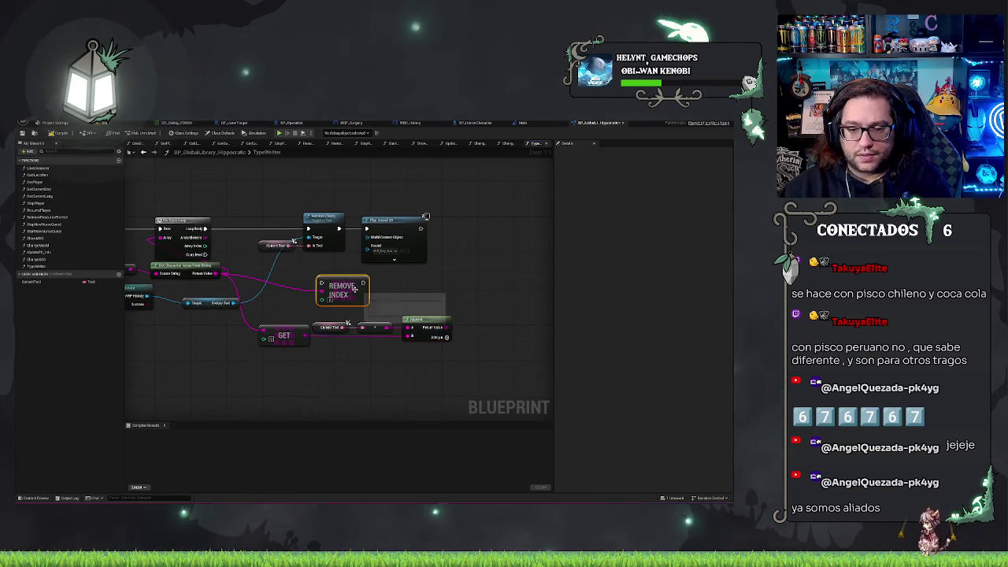
{"action": "key", "text": "Delete"}
{"action": "left_click_drag", "start_coordinate": [446, 327], "coordinate": [463, 311]}
{"action": "mouse_move", "coordinate": [148, 288]}
{"action": "left_mouse_down"}
{"action": "mouse_move", "coordinate": [452, 290]}
{"action": "mouse_move", "coordinate": [438, 289]}
{"action": "left_mouse_up"}
{"action": "type", "text": "ttext"}
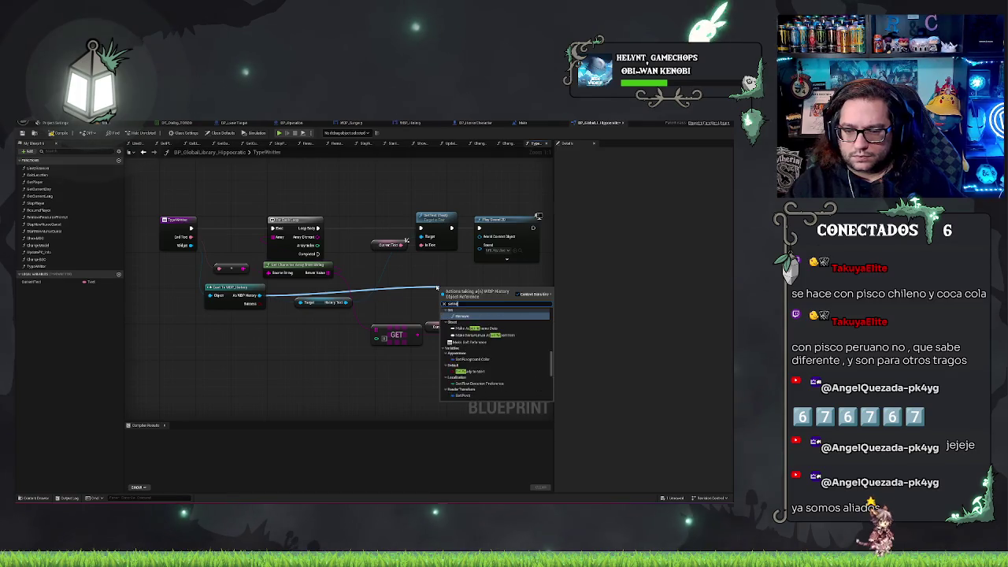
{"action": "key", "text": "Return"}
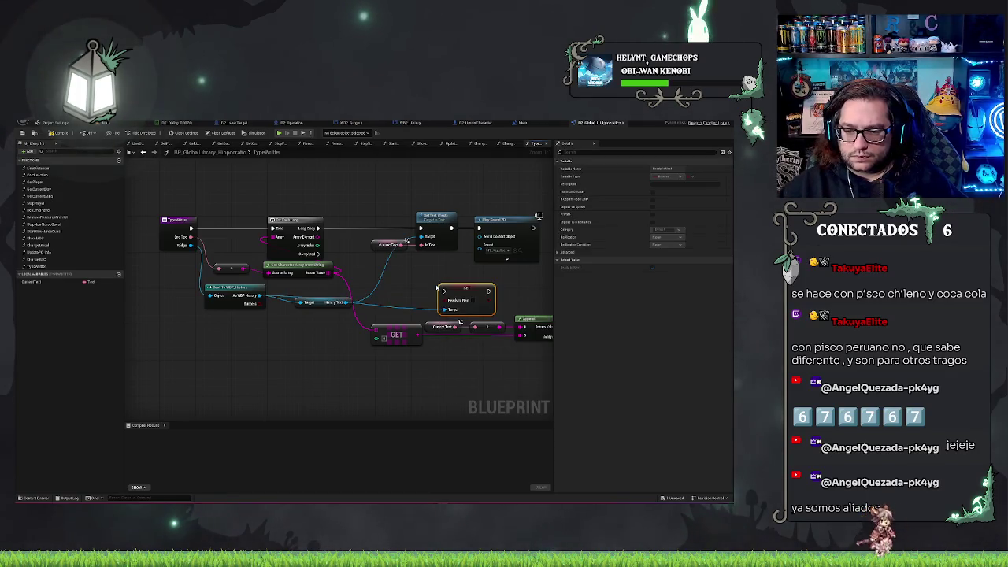
{"action": "mouse_move", "coordinate": [444, 291]}
{"action": "left_mouse_down"}
{"action": "mouse_move", "coordinate": [338, 240]}
{"action": "mouse_move", "coordinate": [344, 262]}
{"action": "left_mouse_up"}
{"action": "mouse_move", "coordinate": [459, 289]}
{"action": "left_mouse_down"}
{"action": "mouse_move", "coordinate": [431, 264]}
{"action": "mouse_move", "coordinate": [438, 254]}
{"action": "mouse_move", "coordinate": [397, 259]}
{"action": "left_mouse_up"}
{"action": "left_click", "coordinate": [463, 286]}
{"action": "left_click_drag", "start_coordinate": [463, 286], "coordinate": [428, 283]}
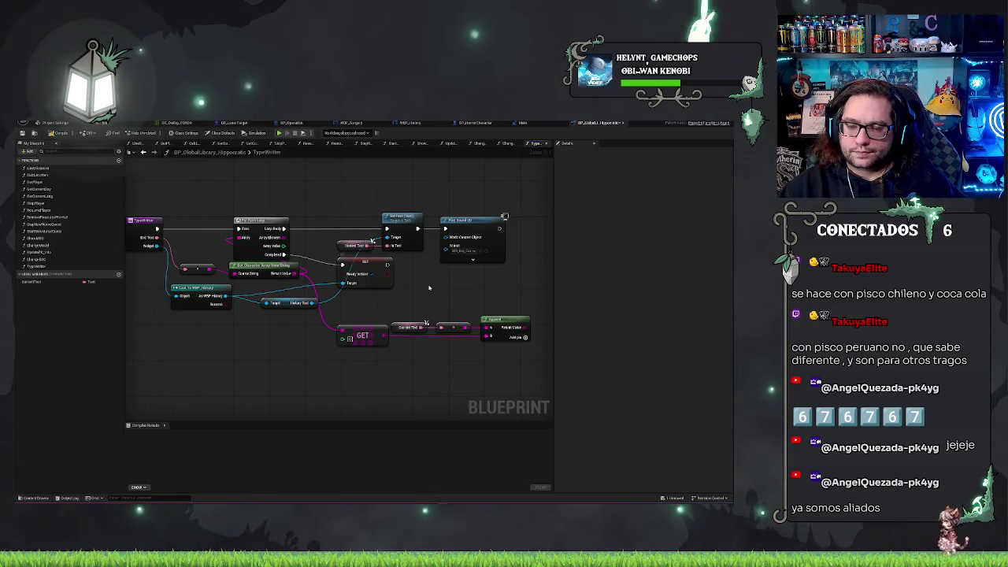
{"action": "left_click_drag", "start_coordinate": [427, 287], "coordinate": [426, 298]}
{"action": "left_click_drag", "start_coordinate": [506, 288], "coordinate": [469, 300]}
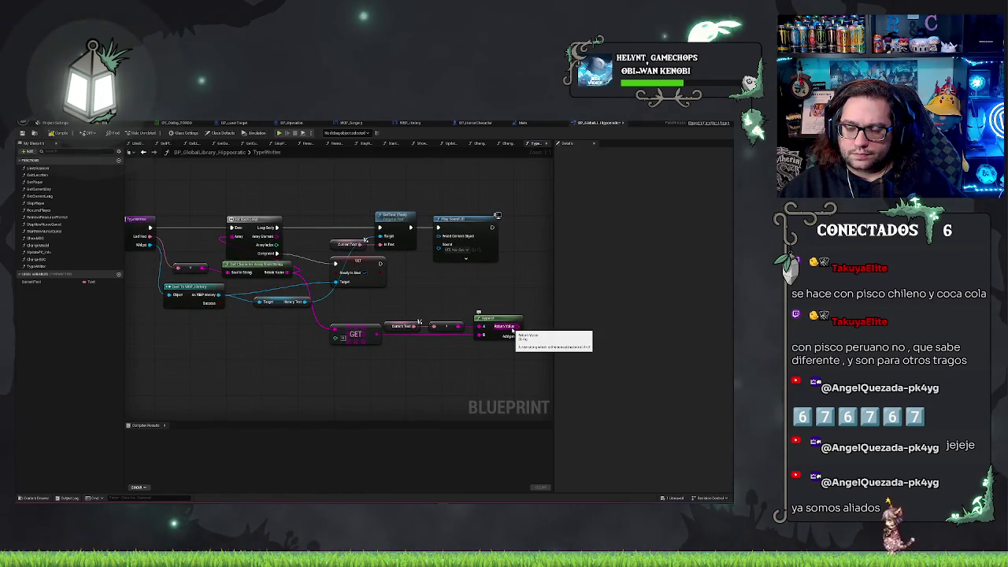
- Convert Append's result To Text, store it in Current Text, and run that before SetText
{"action": "left_click_drag", "start_coordinate": [513, 328], "coordinate": [531, 313]}
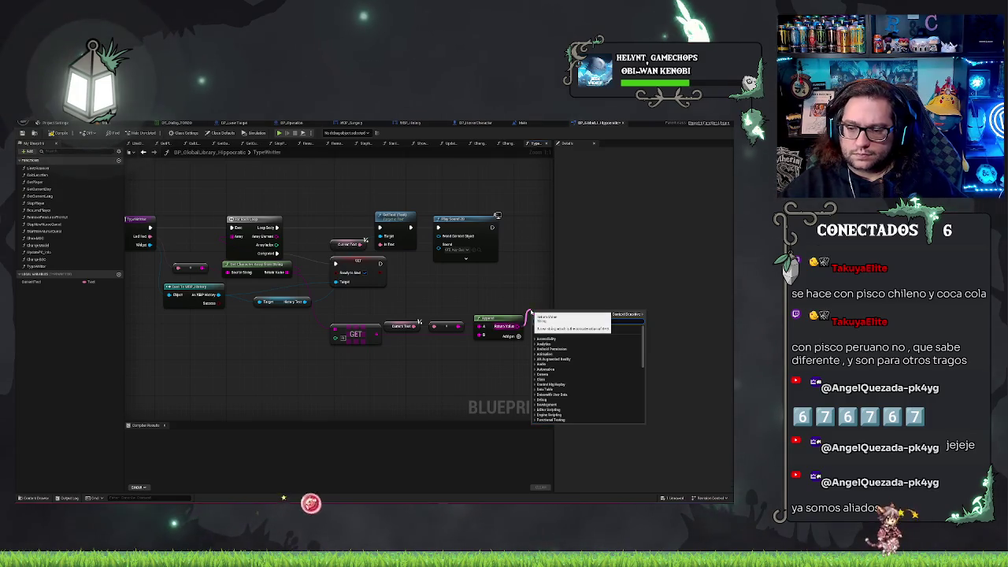
{"action": "type", "text": "to text"}
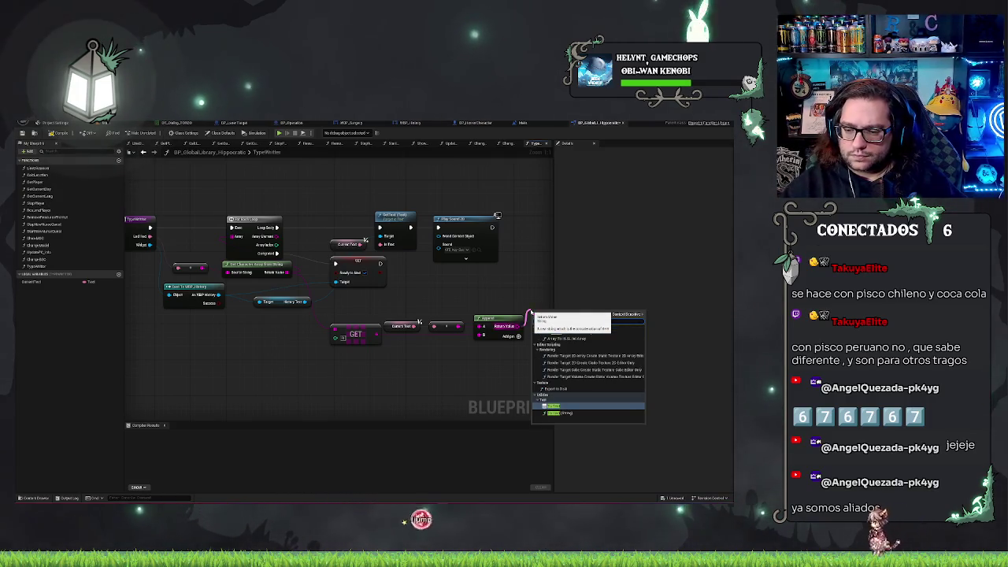
{"action": "key", "text": "Return"}
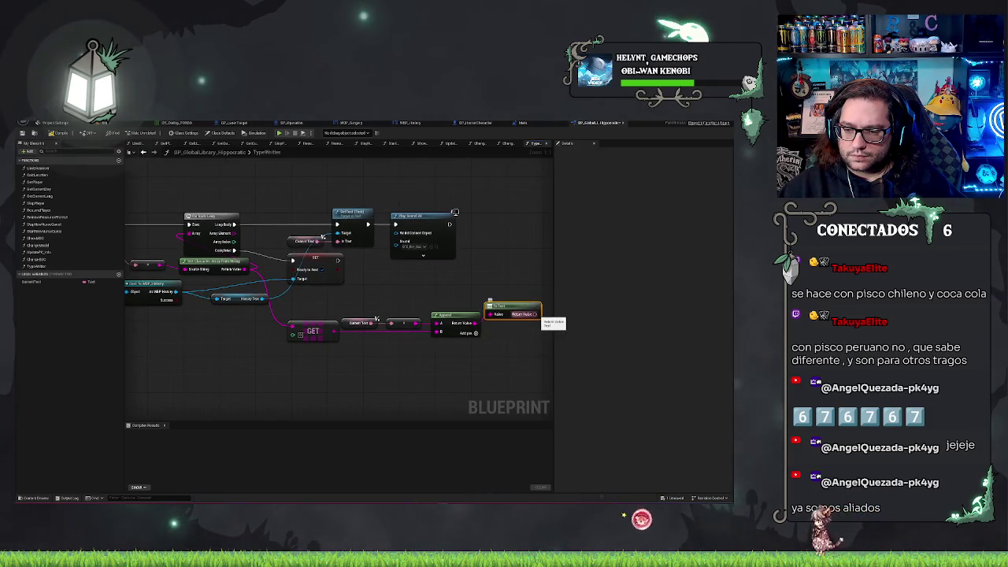
{"action": "left_click_drag", "start_coordinate": [539, 313], "coordinate": [512, 291]}
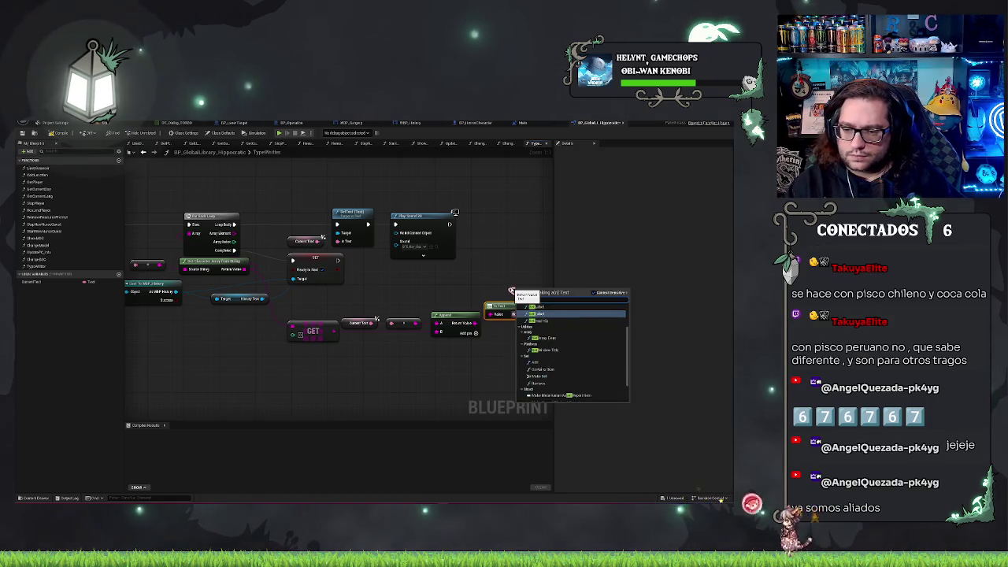
{"action": "key", "text": "Return"}
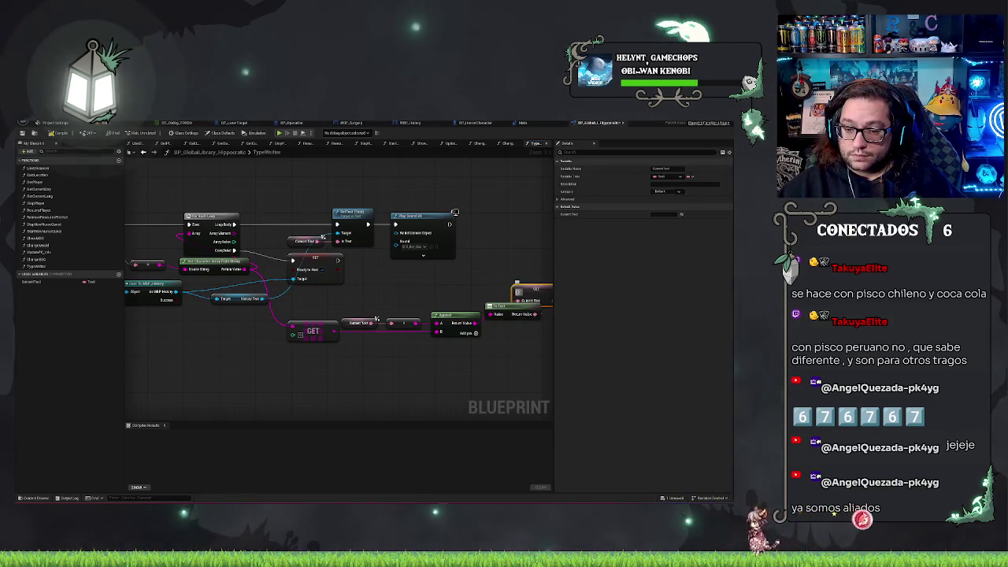
{"action": "left_click_drag", "start_coordinate": [526, 290], "coordinate": [271, 220]}
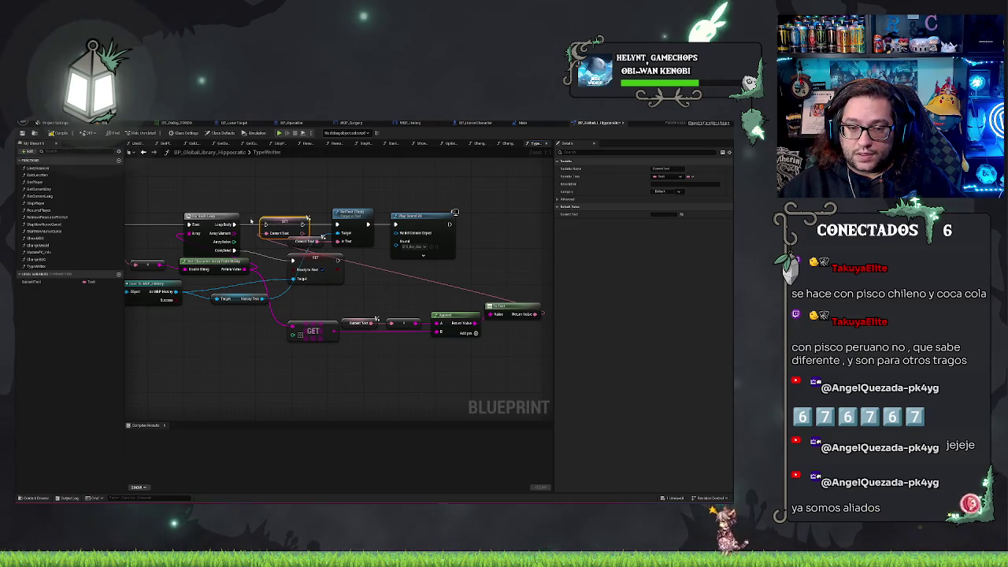
{"action": "left_click_drag", "start_coordinate": [301, 225], "coordinate": [337, 224]}
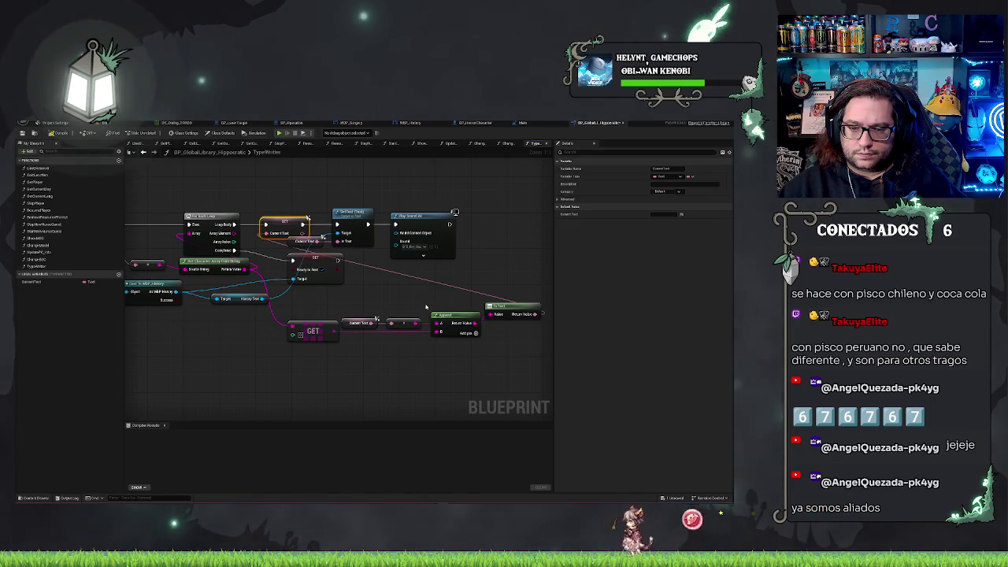
{"action": "left_click_drag", "start_coordinate": [425, 307], "coordinate": [482, 296]}
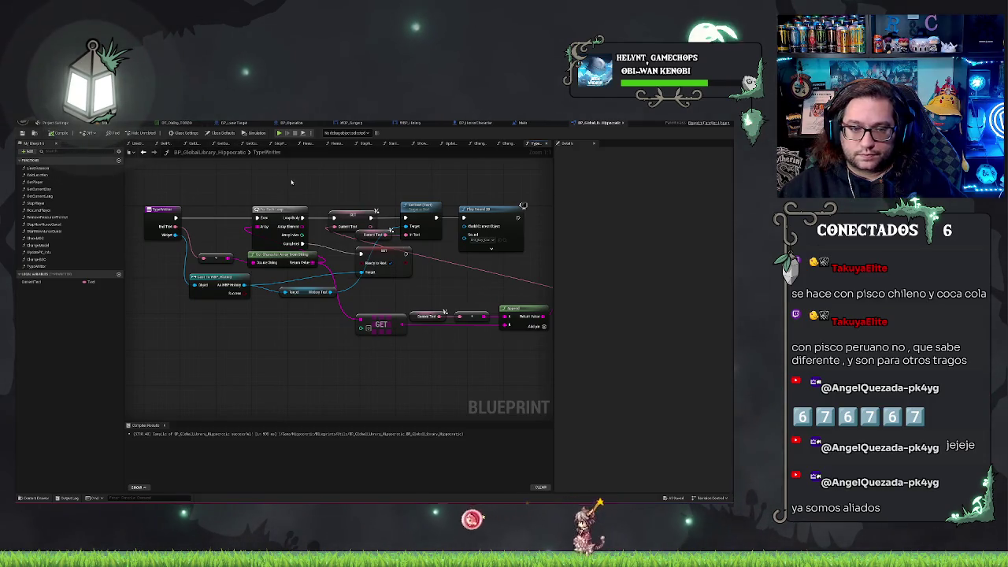
{"action": "left_click", "coordinate": [108, 124]}
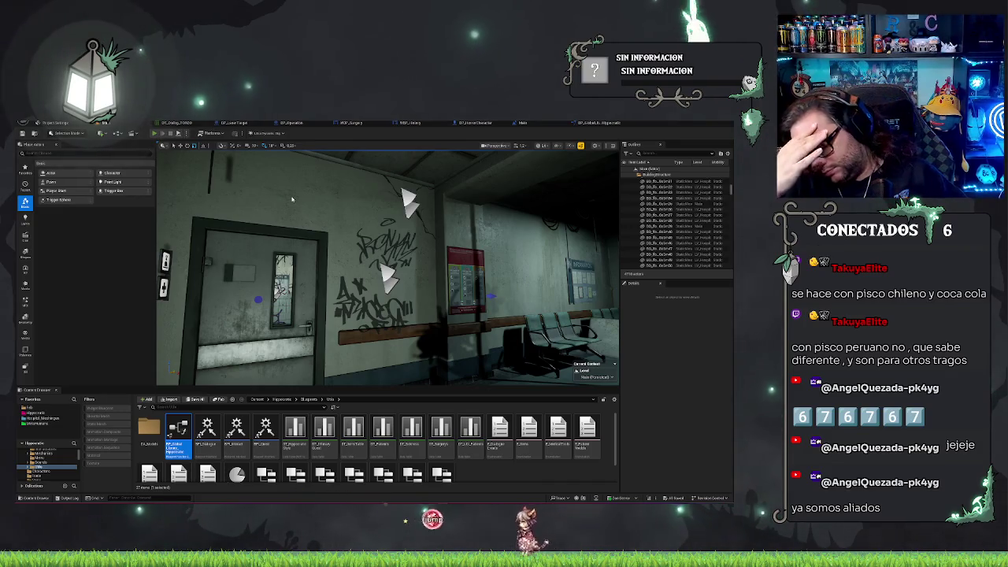
- Play-test the level to see the row of H letters, then return to the TypeWriter function graph
{"action": "key", "text": "alt+p"}
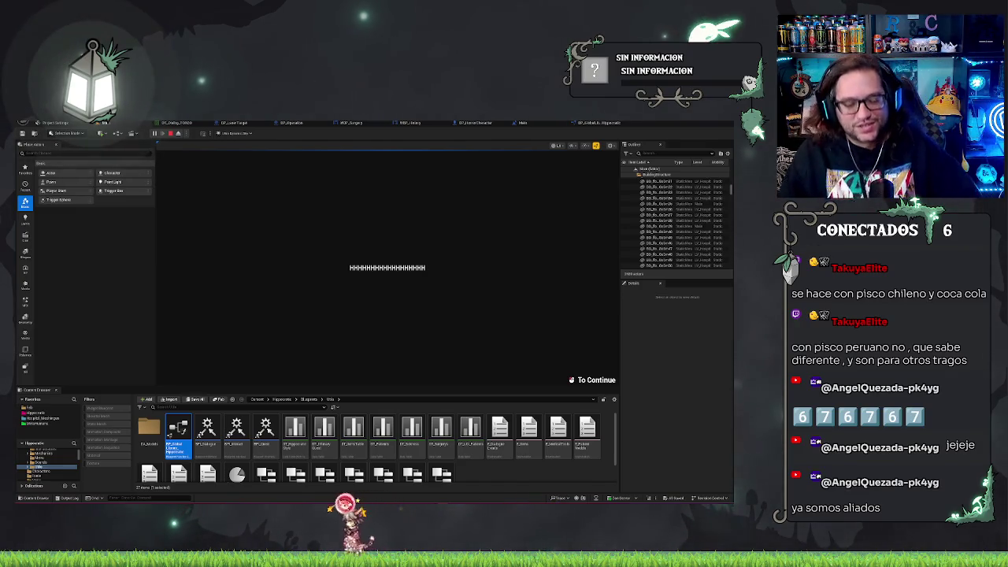
{"action": "key", "text": "Escape"}
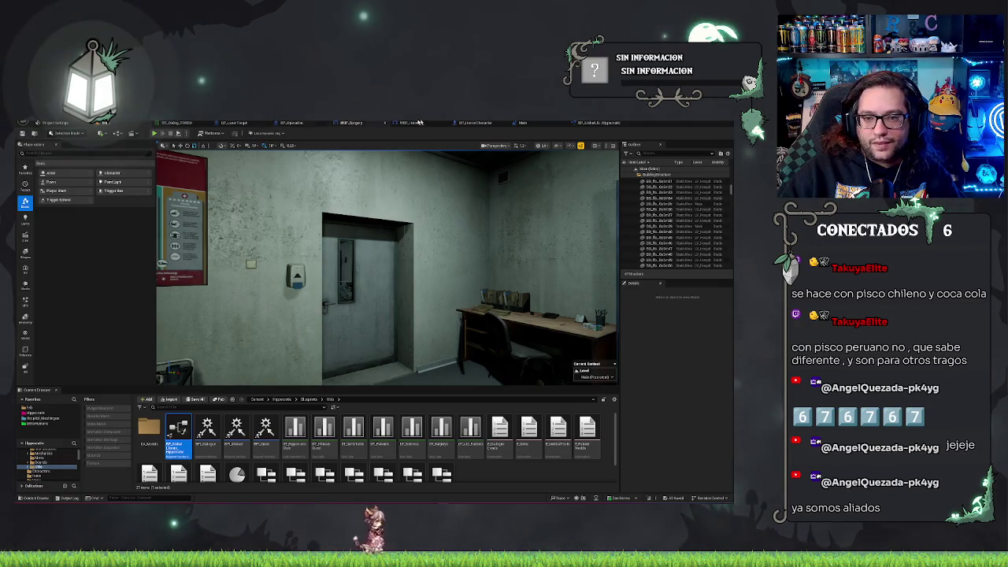
{"action": "left_click", "coordinate": [597, 124]}
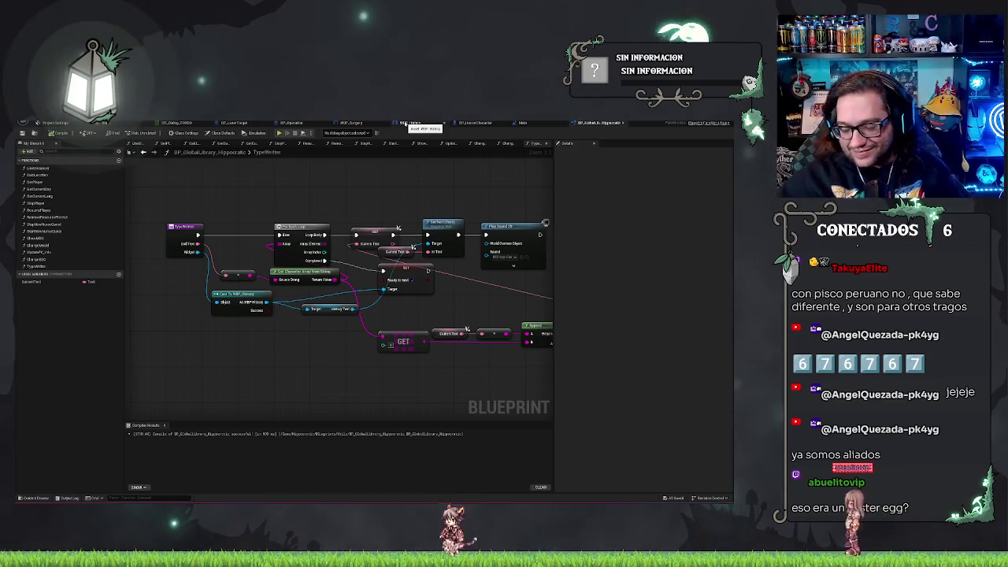
- Search for a Delay node from Play Sound 2D's execution output, then dismiss the search without adding one
{"action": "mouse_move", "coordinate": [327, 252]}
{"action": "left_mouse_down"}
{"action": "mouse_move", "coordinate": [543, 283]}
{"action": "mouse_move", "coordinate": [475, 285]}
{"action": "mouse_move", "coordinate": [243, 344]}
{"action": "left_mouse_up"}
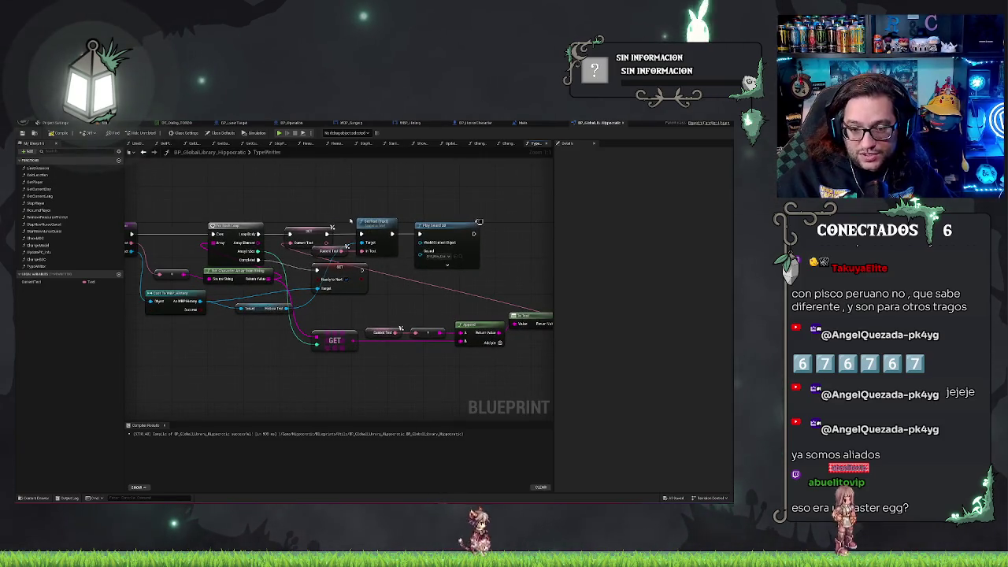
{"action": "left_click_drag", "start_coordinate": [474, 234], "coordinate": [483, 234]}
{"action": "type", "text": "delay"}
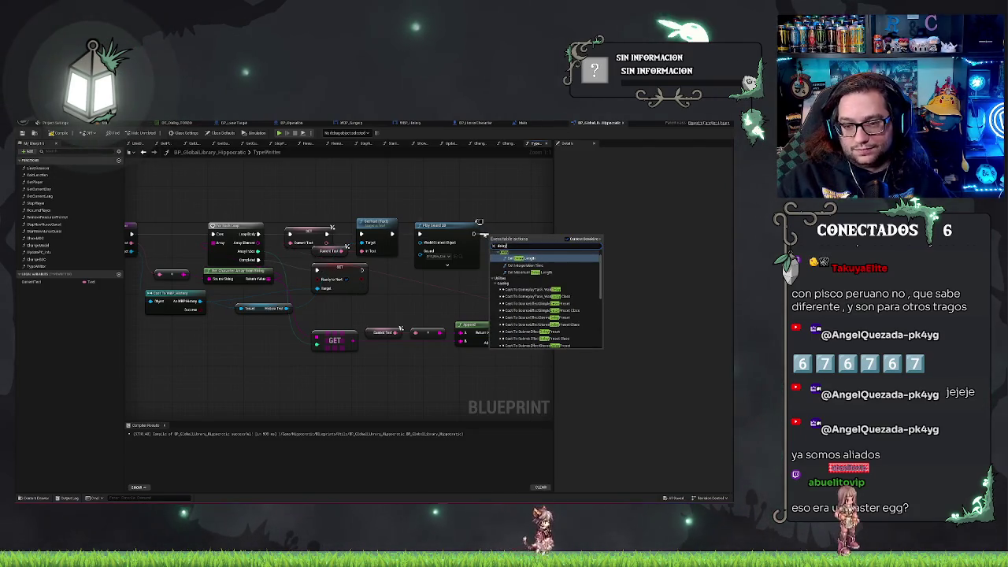
{"action": "left_click_drag", "start_coordinate": [472, 207], "coordinate": [537, 203]}
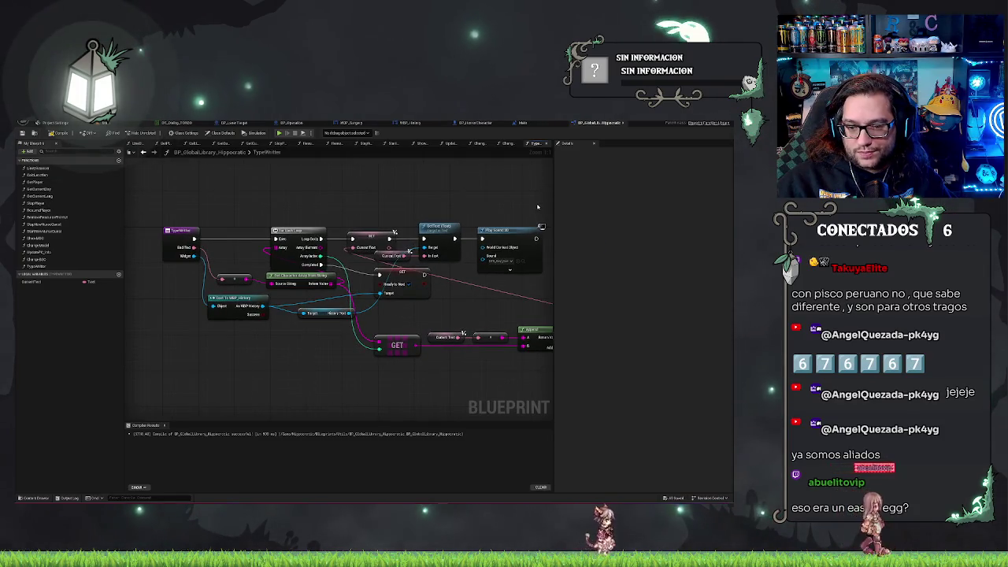
{"action": "mouse_move", "coordinate": [537, 207]}
{"action": "left_mouse_down"}
{"action": "mouse_move", "coordinate": [480, 206]}
{"action": "mouse_move", "coordinate": [510, 237]}
{"action": "left_mouse_up"}
{"action": "type", "text": "i"}
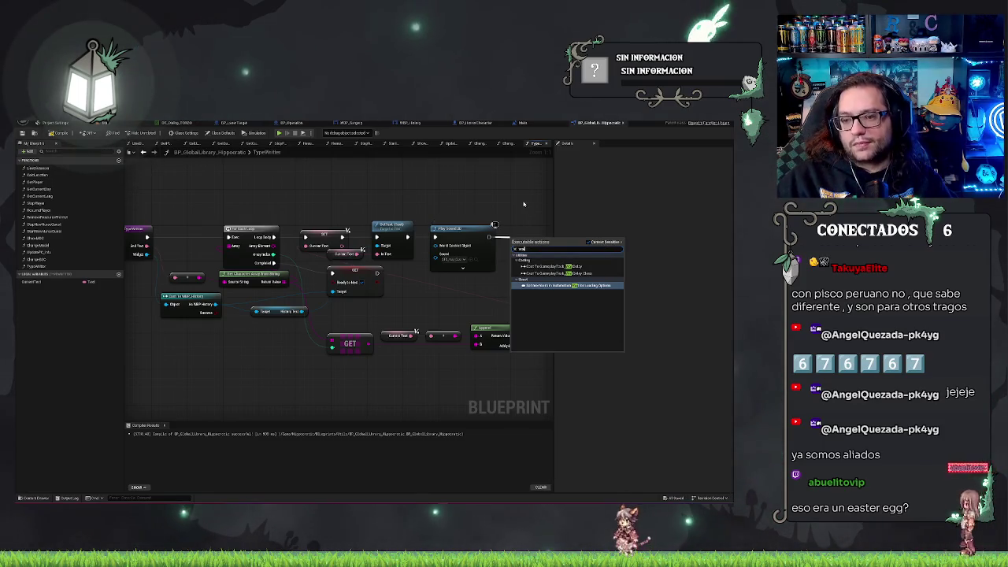
{"action": "key", "text": "BackSpace"}
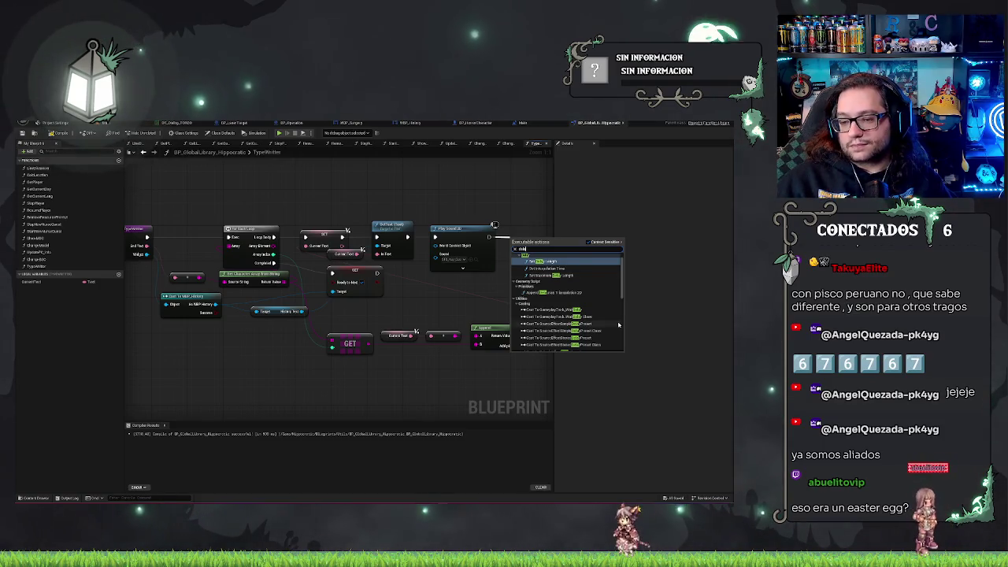
{"action": "scroll", "coordinate": [560, 284], "scroll_direction": "up", "scroll_amount": 1}
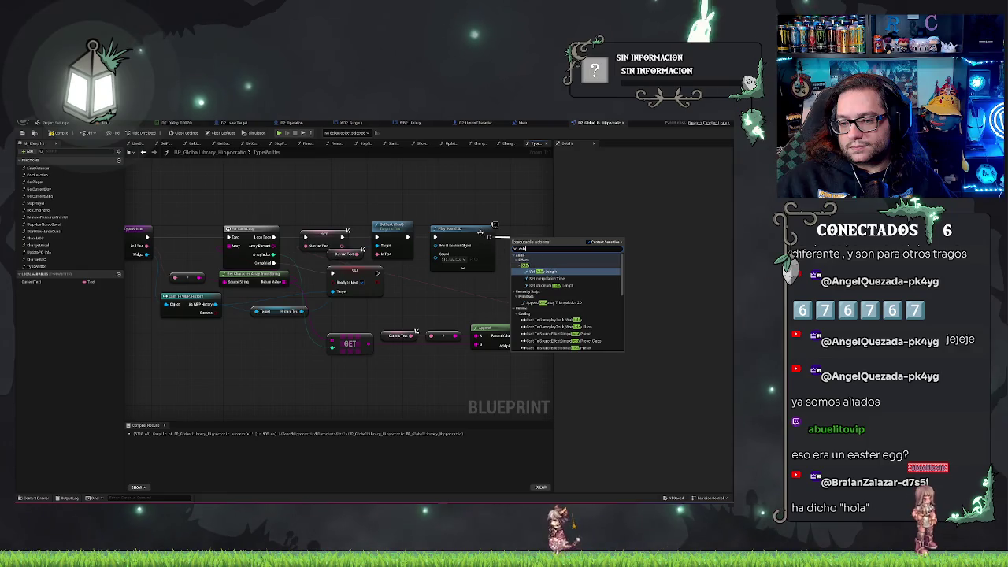
{"action": "left_click", "coordinate": [446, 211]}
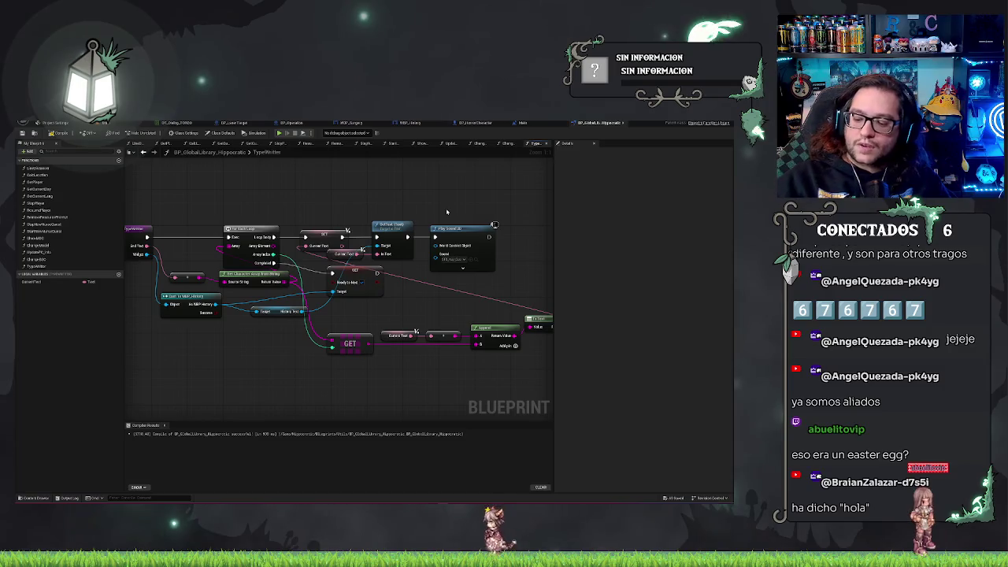
{"action": "mouse_move", "coordinate": [443, 181]}
{"action": "left_mouse_down"}
{"action": "mouse_move", "coordinate": [485, 184]}
{"action": "mouse_move", "coordinate": [418, 184]}
{"action": "left_mouse_up"}
- Paste a second Play Sound 2D node after the GET node and set its Sound to an SFX asset
{"action": "left_click_drag", "start_coordinate": [379, 268], "coordinate": [405, 282]}
{"action": "key", "text": "Escape"}
{"action": "key", "text": "ctrl+v"}
{"action": "left_click", "coordinate": [419, 303]}
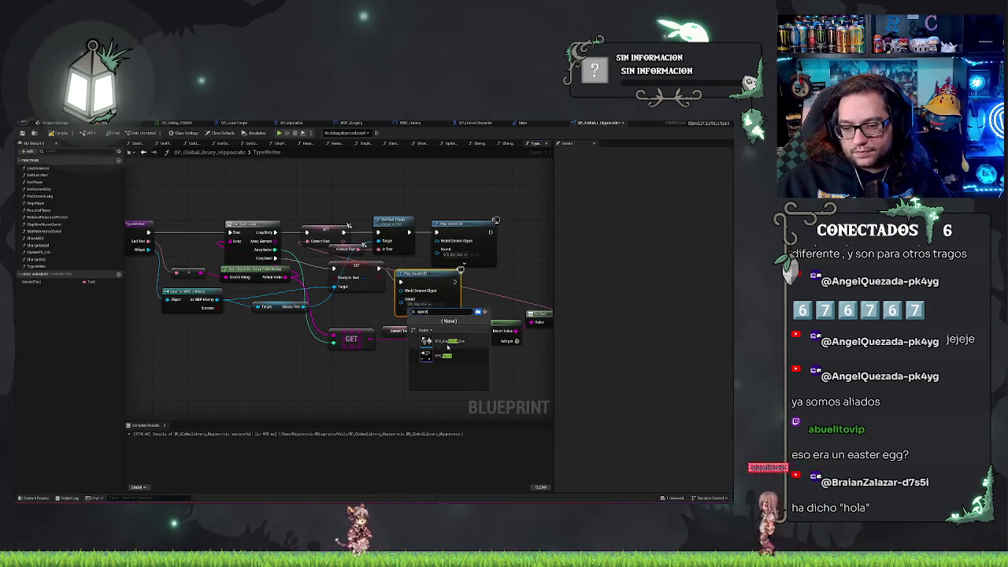
{"action": "left_click", "coordinate": [459, 296]}
{"action": "left_click", "coordinate": [413, 192]}
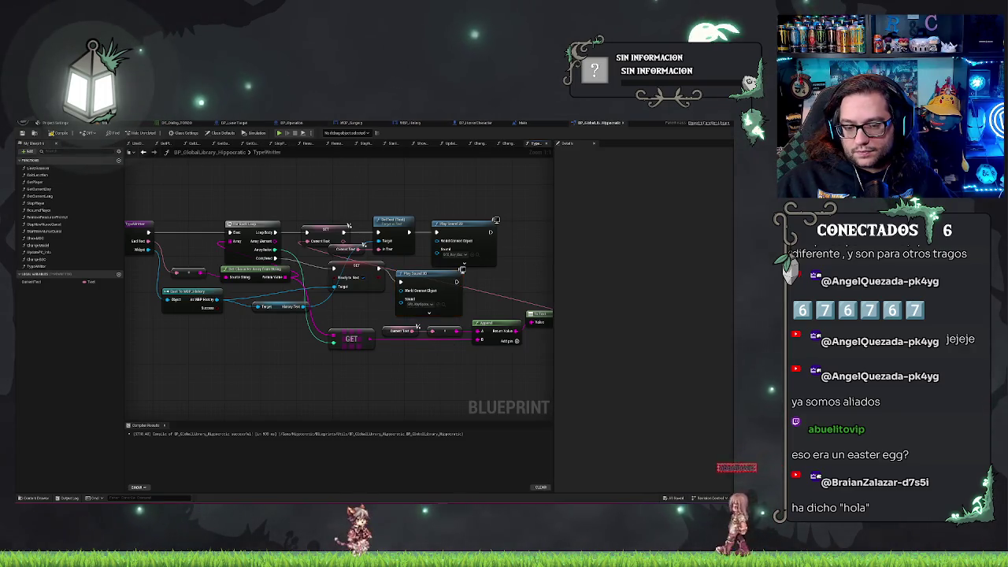
{"action": "left_click_drag", "start_coordinate": [412, 192], "coordinate": [440, 197]}
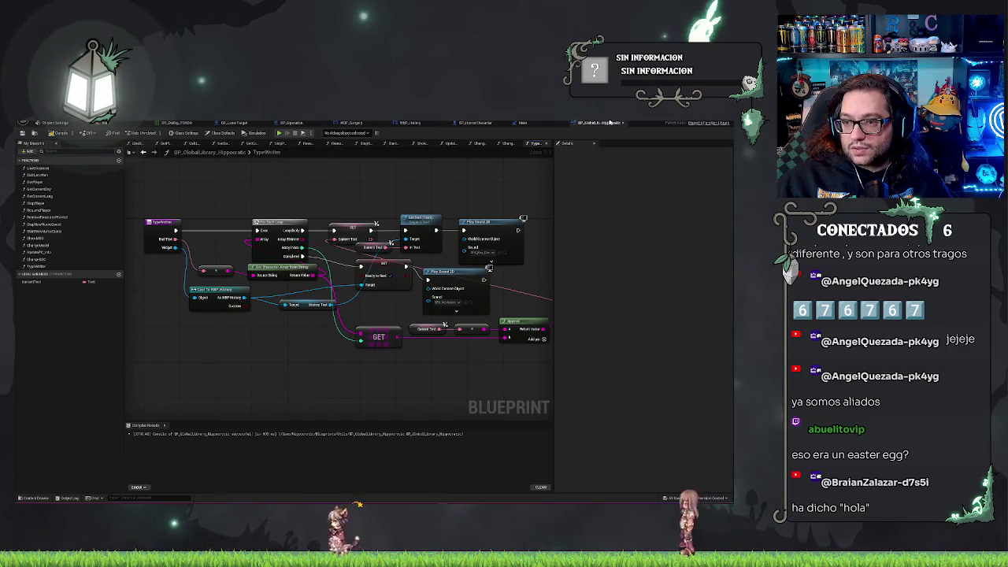
{"action": "left_click", "coordinate": [522, 122]}
{"action": "left_click", "coordinate": [409, 123]}
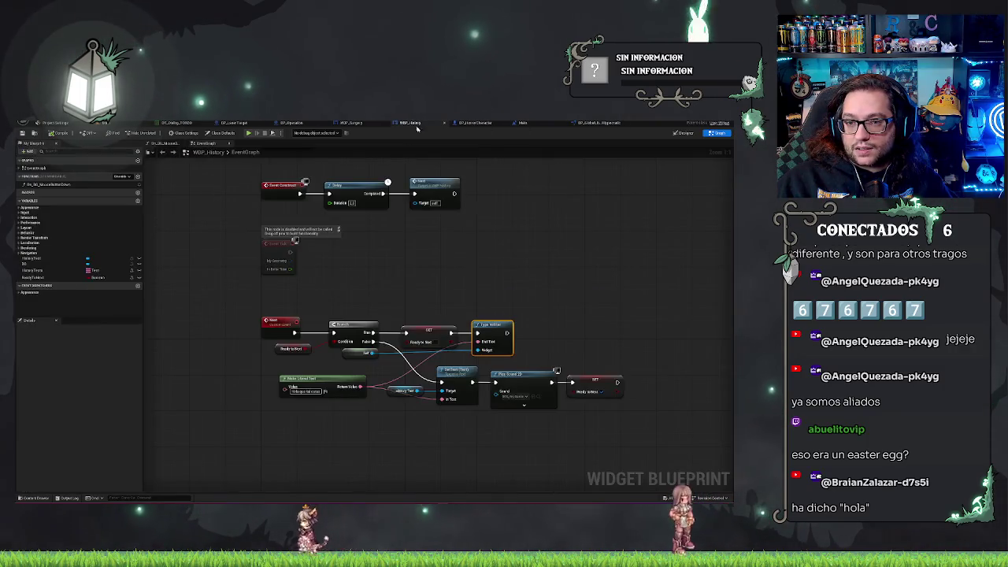
- Erase the 'Pasan que cosas...' placeholder from the WBP_History text block, then return to the Main level
{"action": "left_click", "coordinate": [685, 133]}
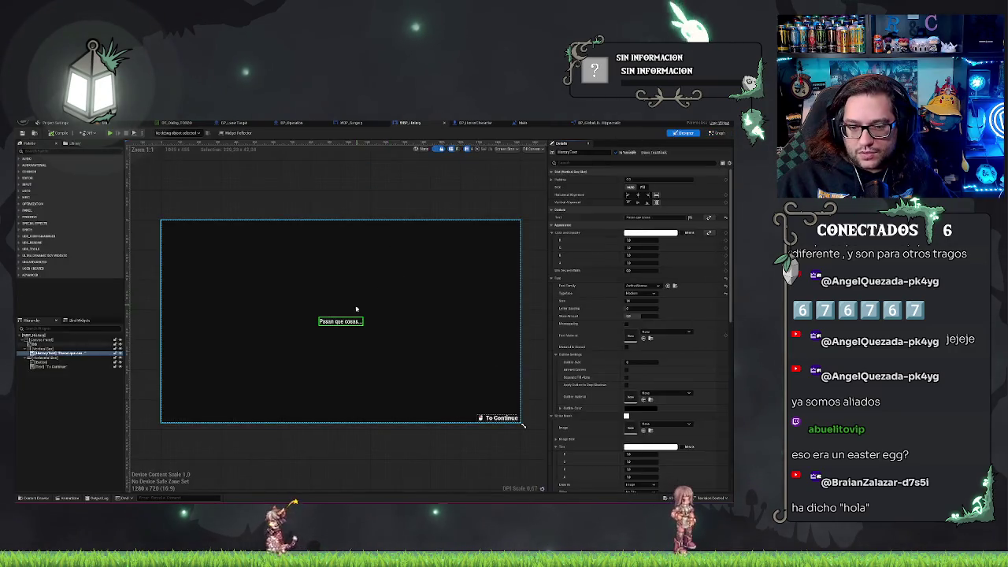
{"action": "key", "text": "BackSpace"}
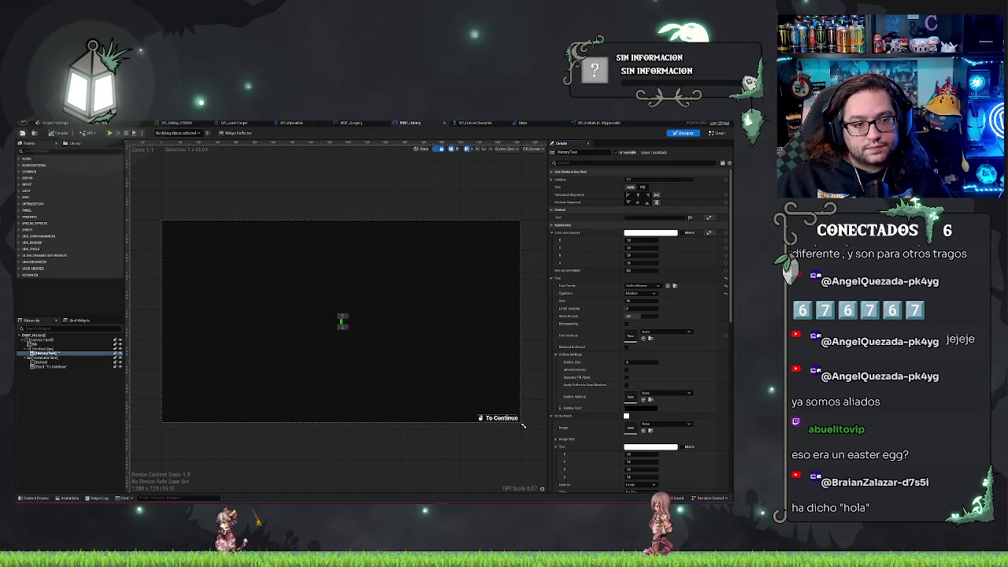
{"action": "left_click", "coordinate": [118, 123]}
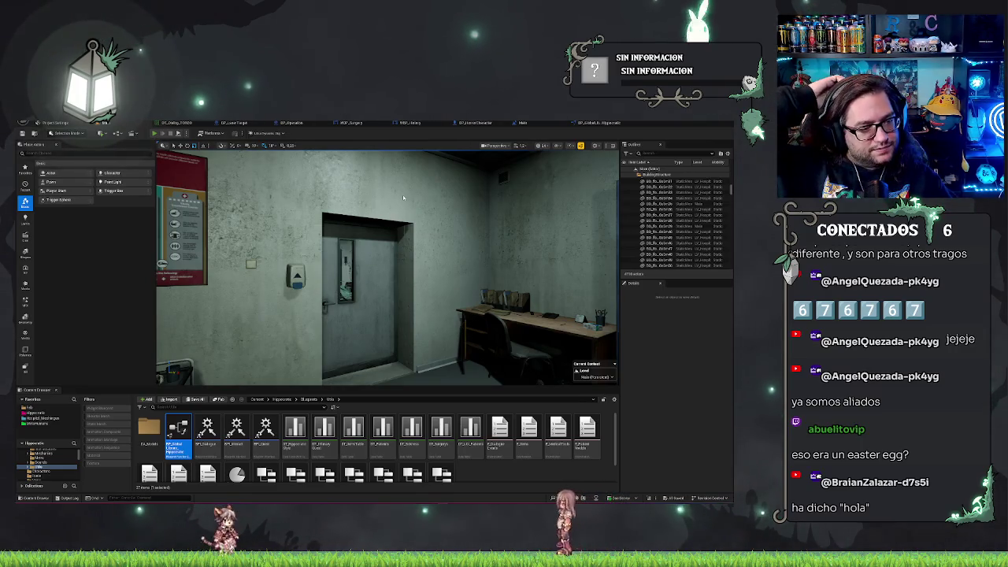
- Play-test the level to watch 'Hola que tal estás' type out, then go back to WBP_History
{"action": "key", "text": "alt+p"}
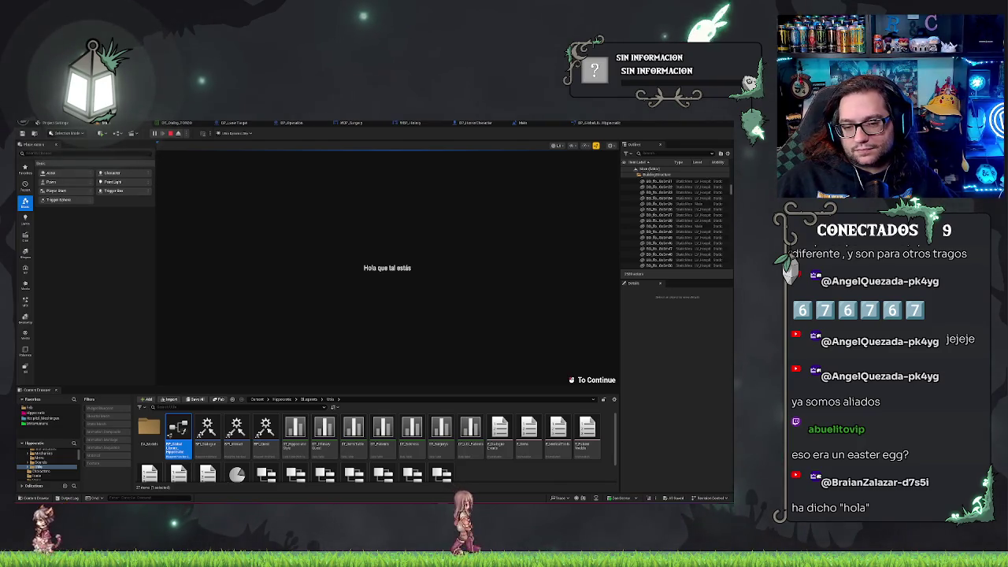
{"action": "key", "text": "Escape"}
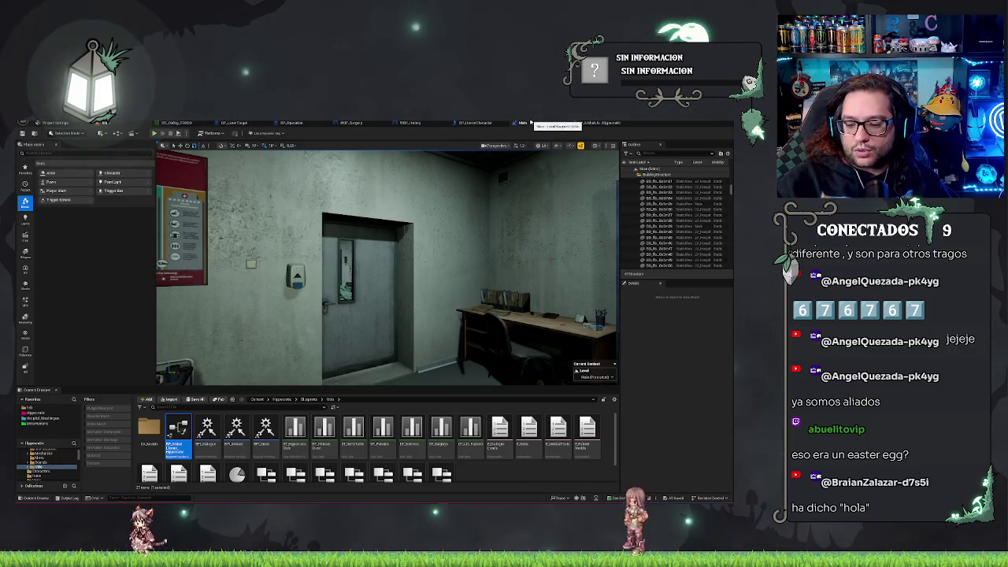
{"action": "left_click", "coordinate": [410, 123]}
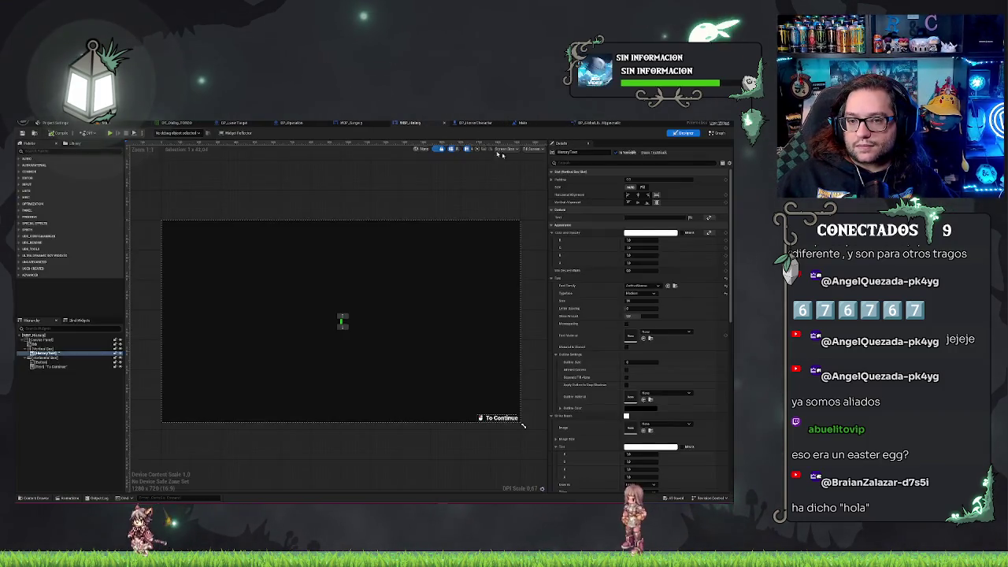
- In the WBP_History event graph, paste a SetText node with a History Text getter
{"action": "left_click", "coordinate": [715, 133]}
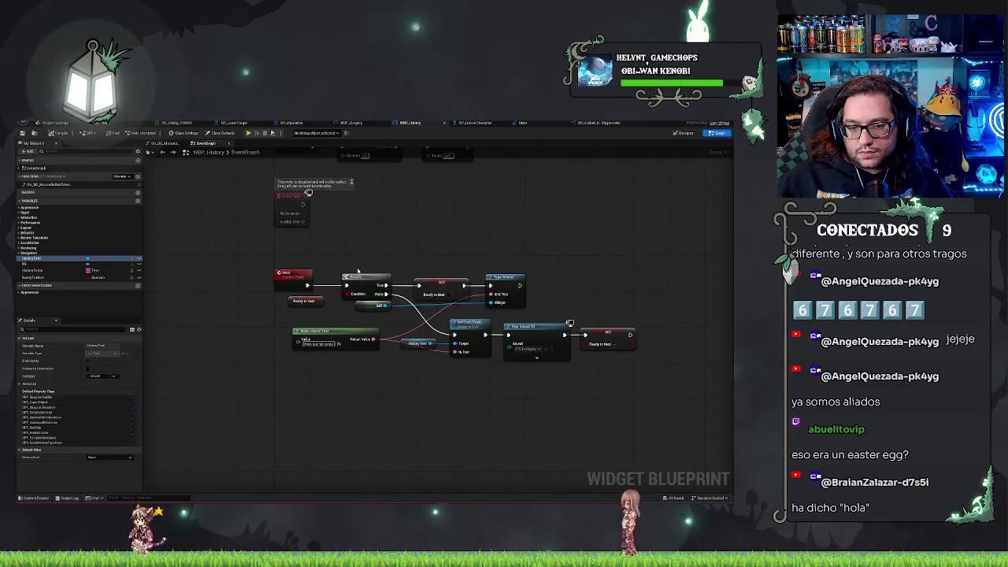
{"action": "mouse_move", "coordinate": [347, 230]}
{"action": "left_mouse_down"}
{"action": "mouse_move", "coordinate": [347, 183]}
{"action": "mouse_move", "coordinate": [346, 311]}
{"action": "left_mouse_up"}
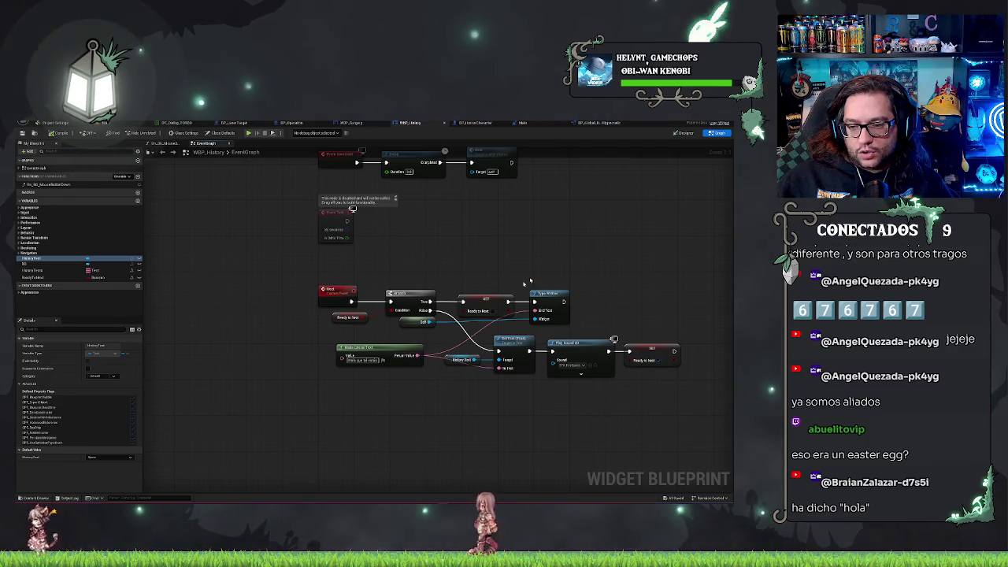
{"action": "left_click", "coordinate": [547, 293]}
{"action": "key", "text": "ctrl+c"}
{"action": "key", "text": "ctrl+v"}
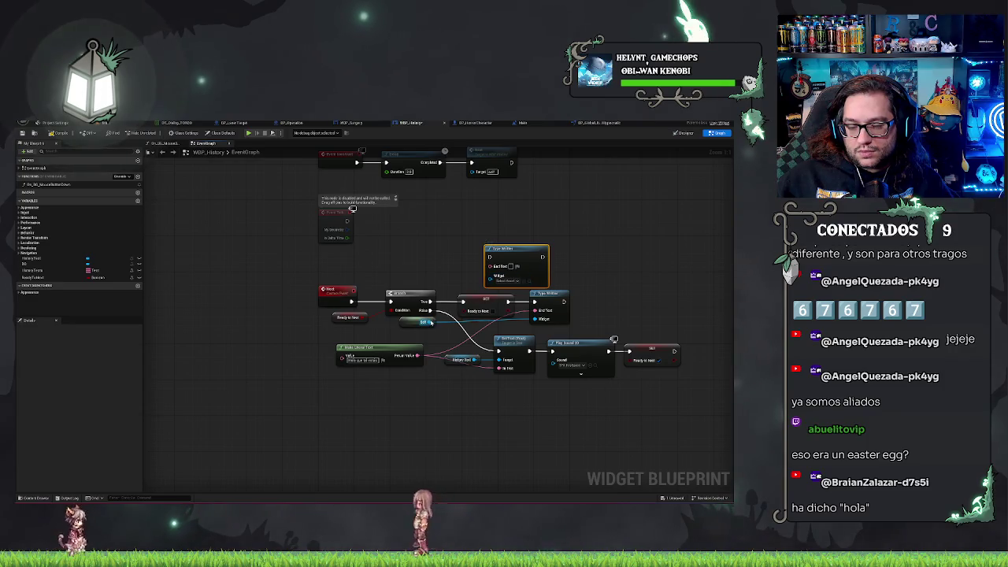
{"action": "key", "text": "Delete"}
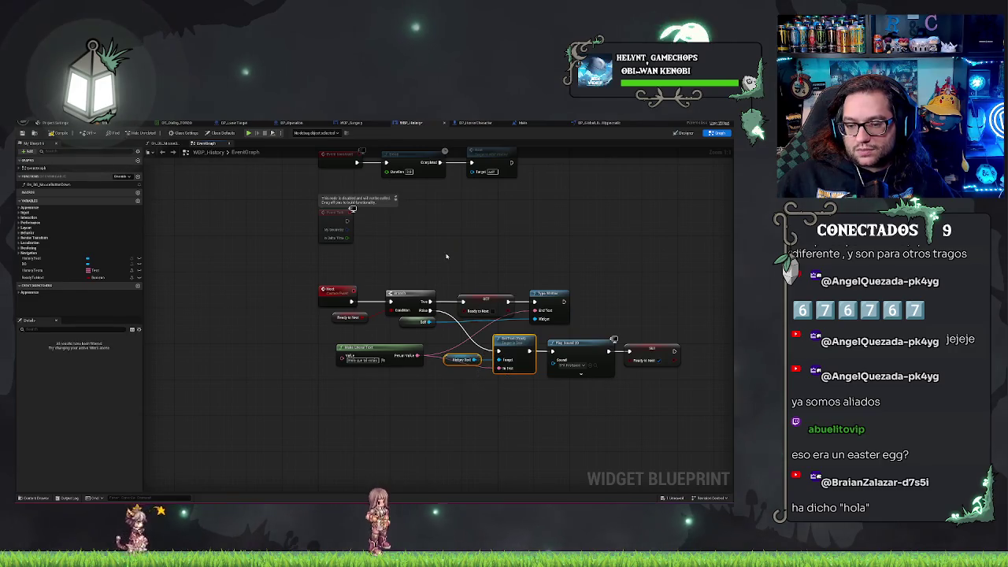
{"action": "key", "text": "ctrl+v"}
- Place SetText between the Branch and the Ready to Next SET, wire it, and save the widget blueprint
{"action": "left_click", "coordinate": [469, 304]}
{"action": "left_click", "coordinate": [543, 303], "text": "ctrl"}
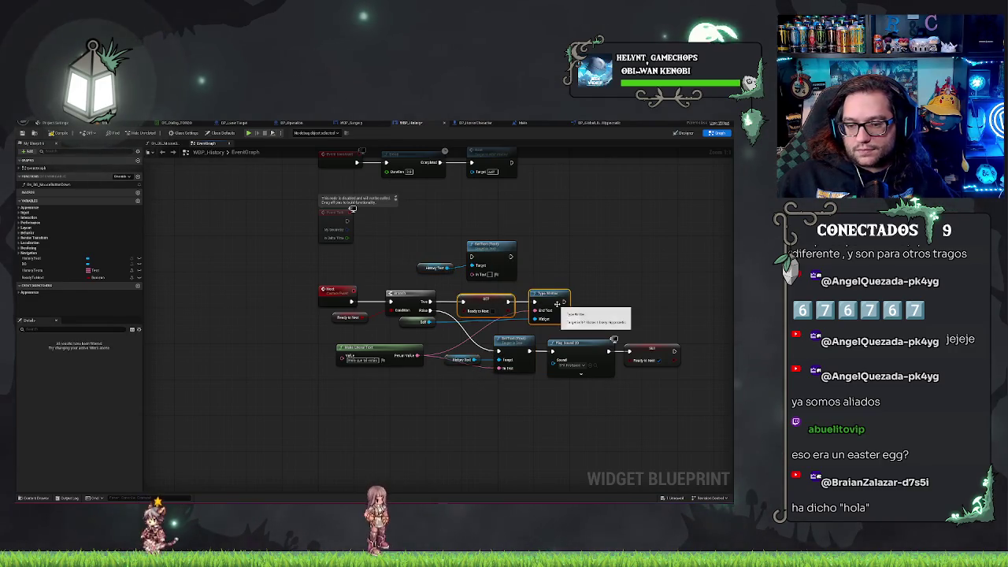
{"action": "left_click_drag", "start_coordinate": [529, 306], "coordinate": [601, 308]}
{"action": "left_click_drag", "start_coordinate": [417, 253], "coordinate": [486, 291]}
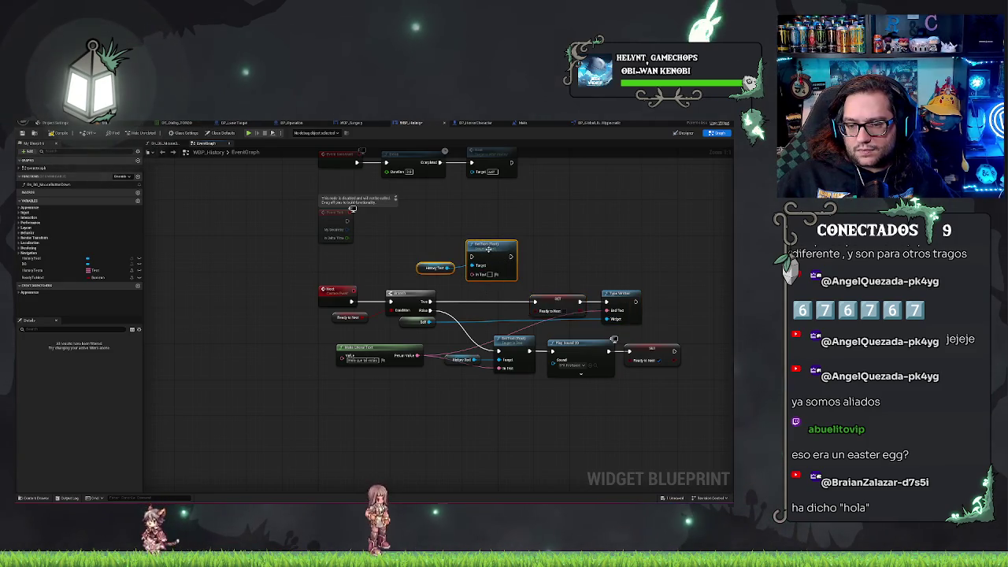
{"action": "mouse_move", "coordinate": [488, 249]}
{"action": "left_mouse_down"}
{"action": "mouse_move", "coordinate": [494, 293]}
{"action": "mouse_move", "coordinate": [467, 353]}
{"action": "mouse_move", "coordinate": [429, 302]}
{"action": "left_mouse_up"}
{"action": "left_click", "coordinate": [447, 296]}
{"action": "left_click_drag", "start_coordinate": [516, 302], "coordinate": [507, 303]}
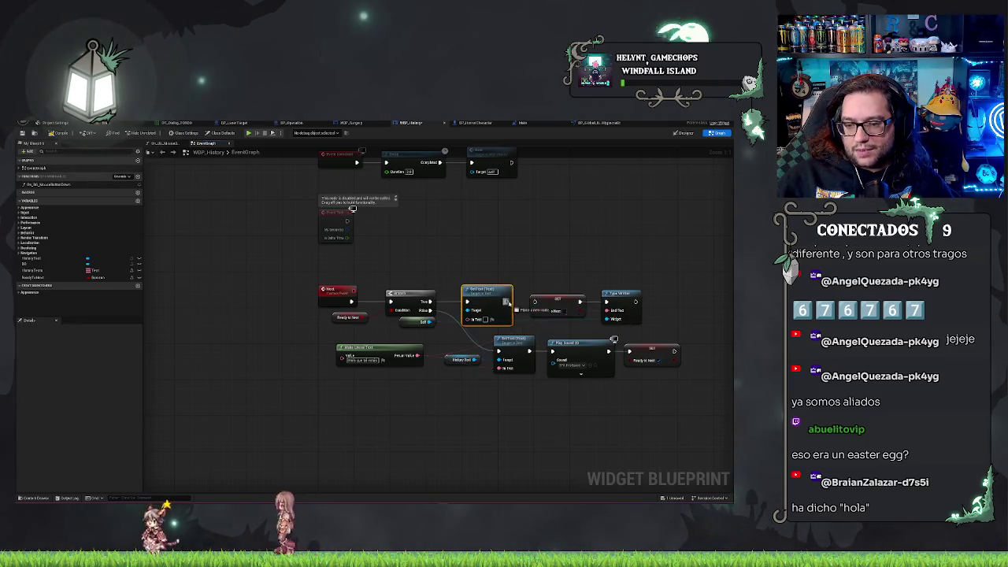
{"action": "key", "text": "ctrl+s"}
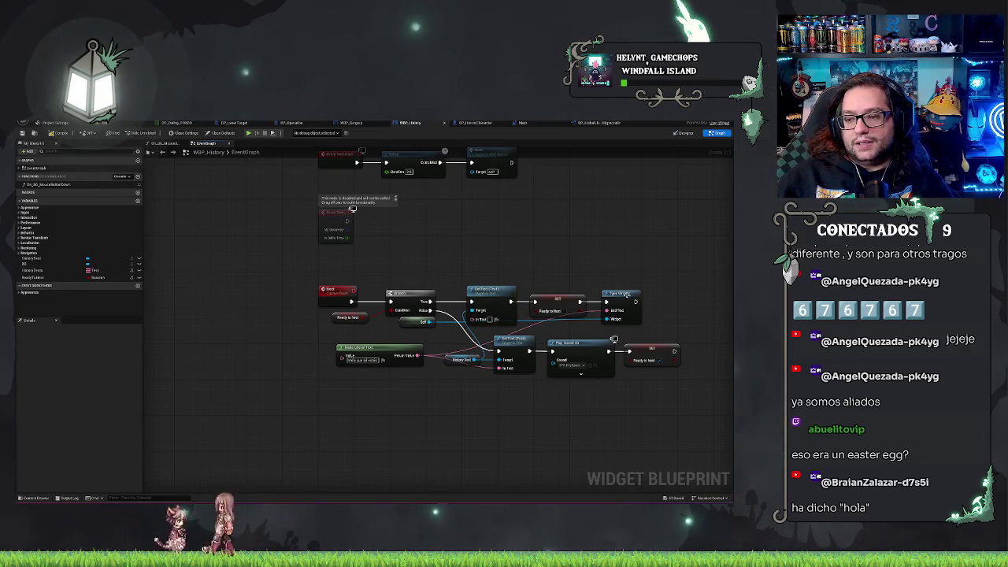
{"action": "left_click", "coordinate": [622, 293]}
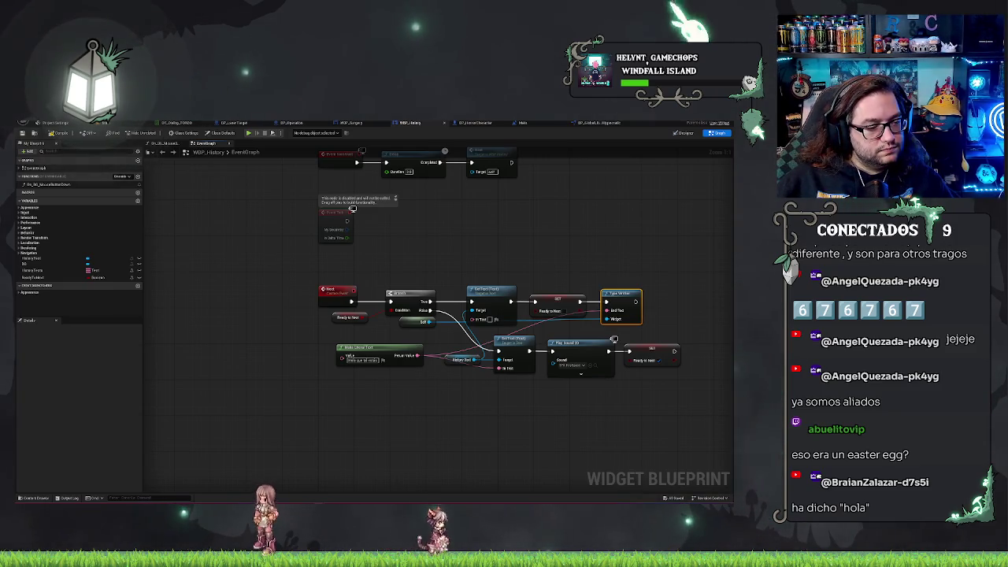
{"action": "left_click", "coordinate": [581, 224]}
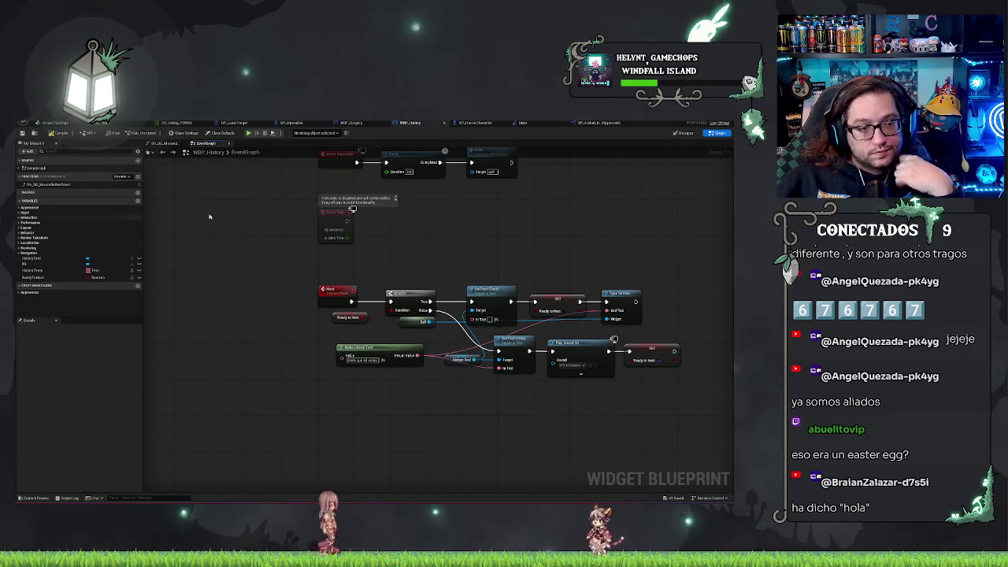
{"action": "key", "text": "ctrl+Tab"}
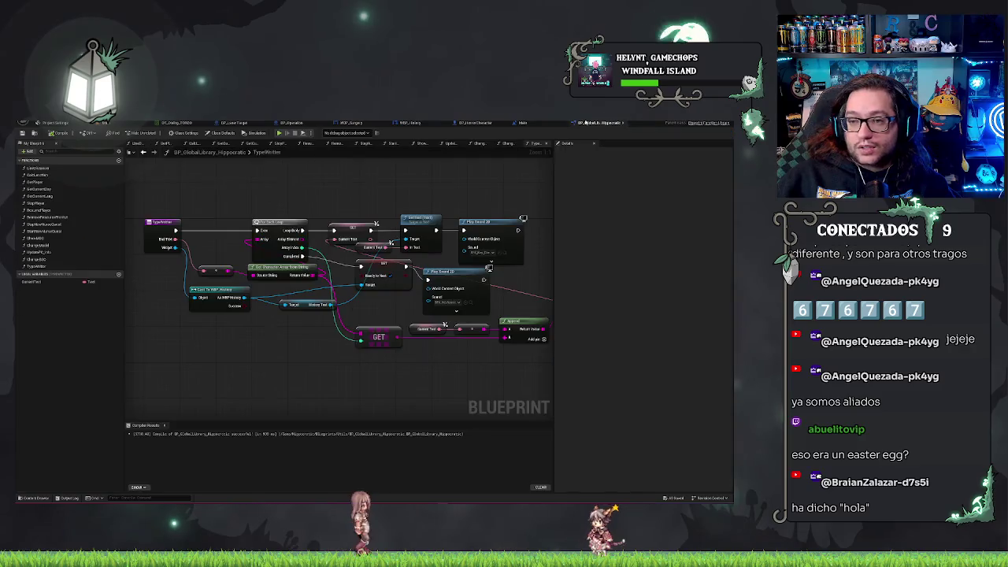
- Box-select and delete all nodes in the TypeWriter function graph
{"action": "mouse_move", "coordinate": [207, 196]}
{"action": "left_mouse_down"}
{"action": "mouse_move", "coordinate": [177, 198]}
{"action": "mouse_move", "coordinate": [544, 358]}
{"action": "left_mouse_up"}
{"action": "mouse_move", "coordinate": [279, 367]}
{"action": "left_mouse_down"}
{"action": "mouse_move", "coordinate": [402, 363]}
{"action": "mouse_move", "coordinate": [328, 355]}
{"action": "mouse_move", "coordinate": [232, 371]}
{"action": "left_mouse_up"}
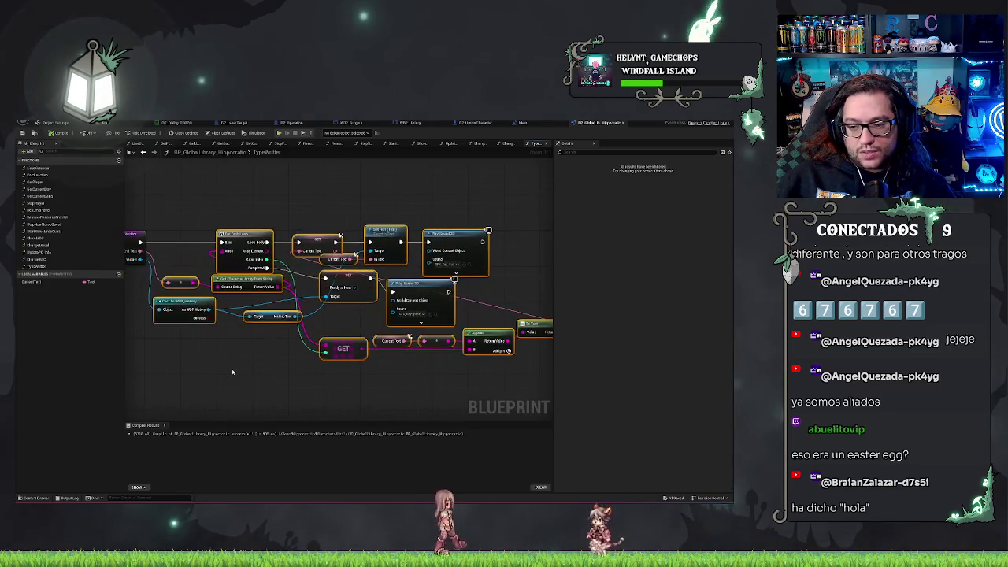
{"action": "key", "text": "Delete"}
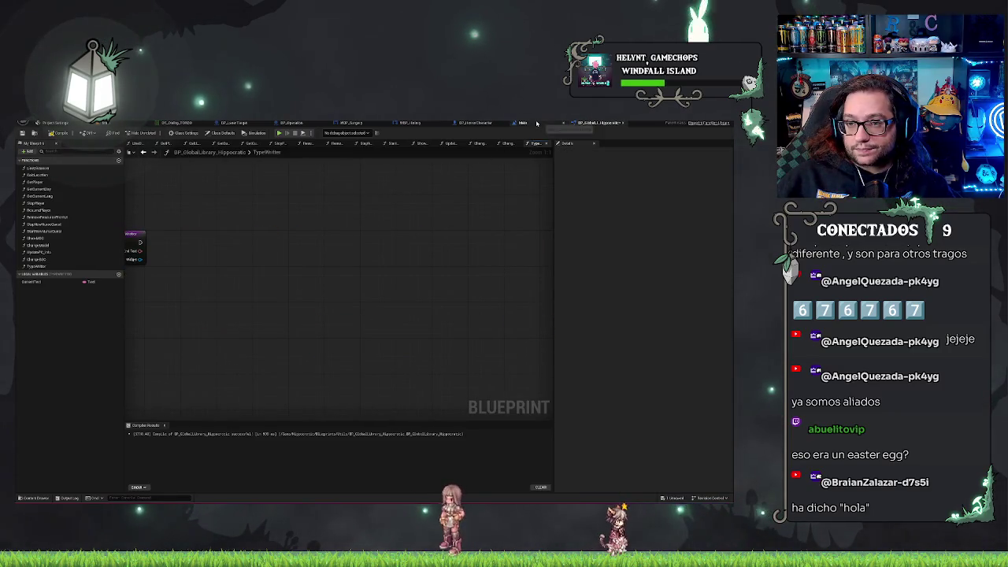
- Return to WBP_History's event graph and create a new macro
{"action": "left_click", "coordinate": [475, 123]}
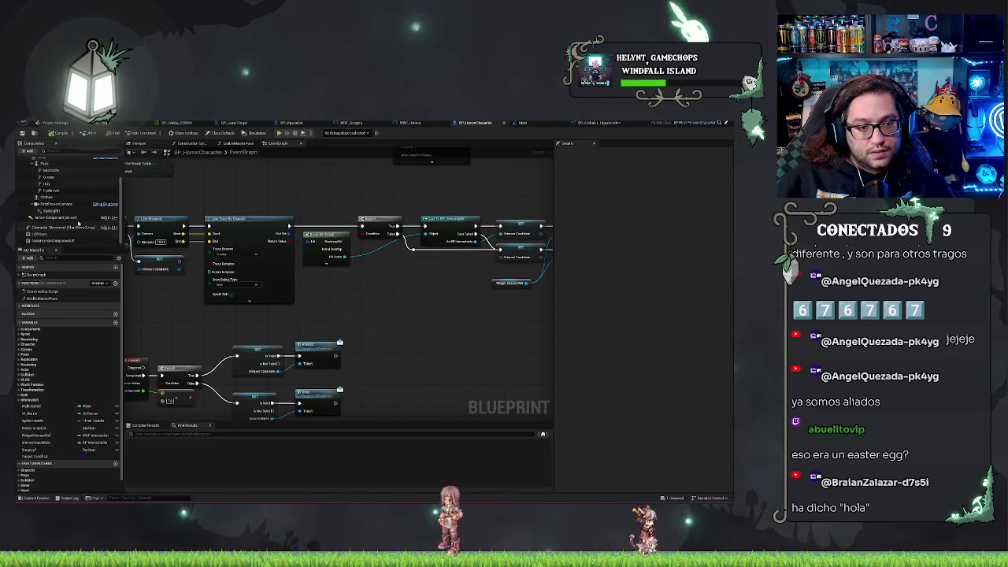
{"action": "left_click", "coordinate": [534, 124]}
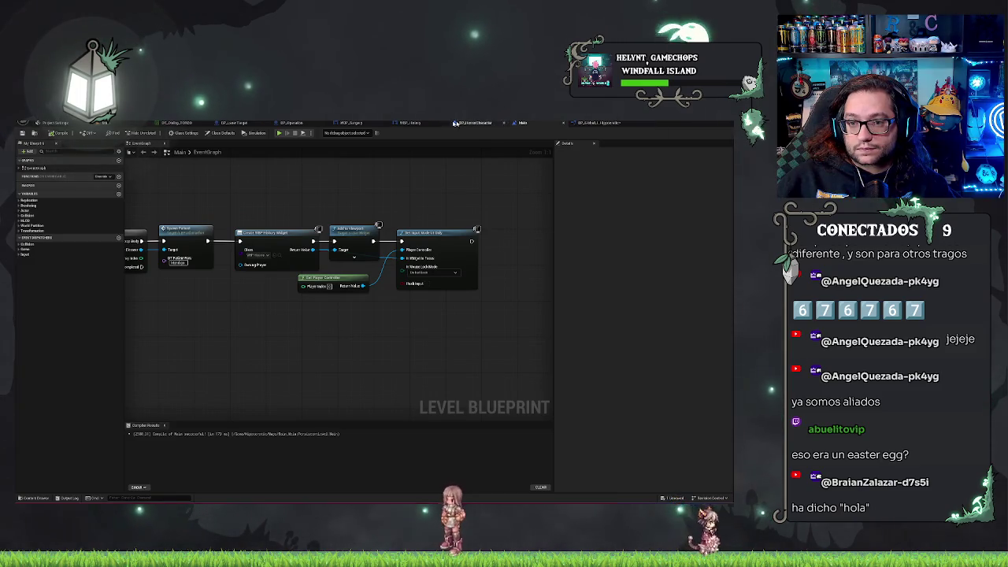
{"action": "left_click", "coordinate": [406, 123]}
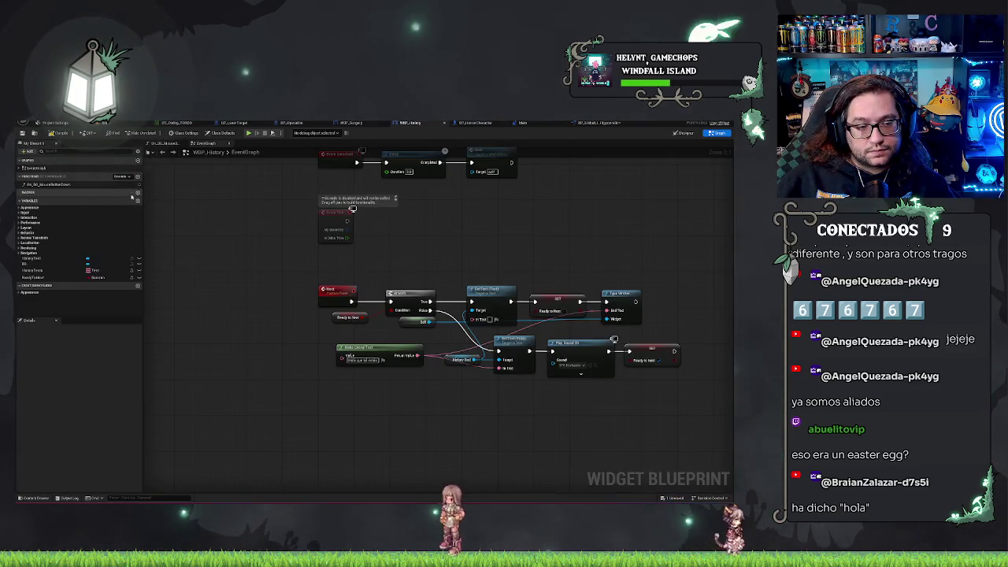
{"action": "left_click", "coordinate": [137, 192]}
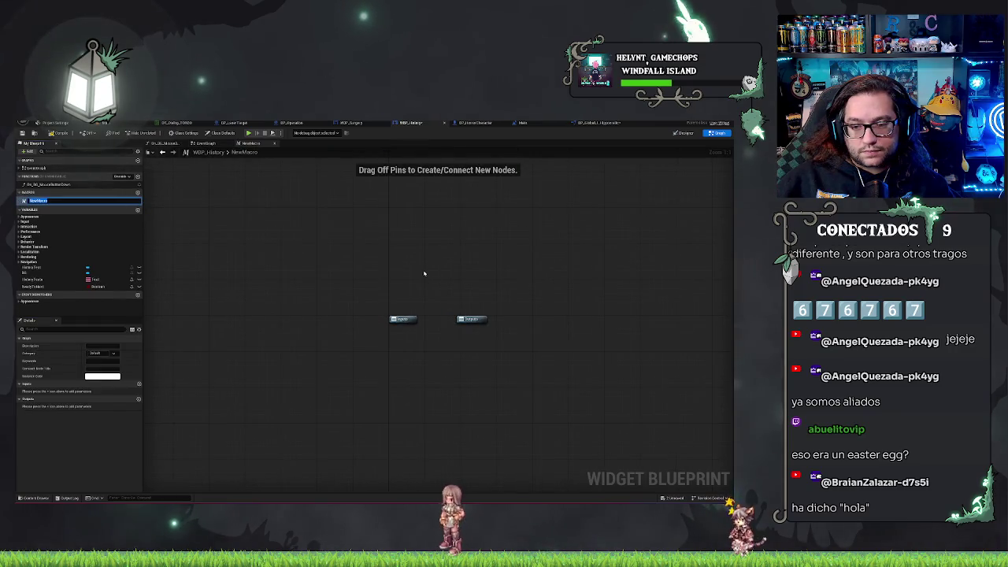
- Add a Delay node to NewMacro and paste the copied typewriter nodes into it
{"action": "key", "text": "Return"}
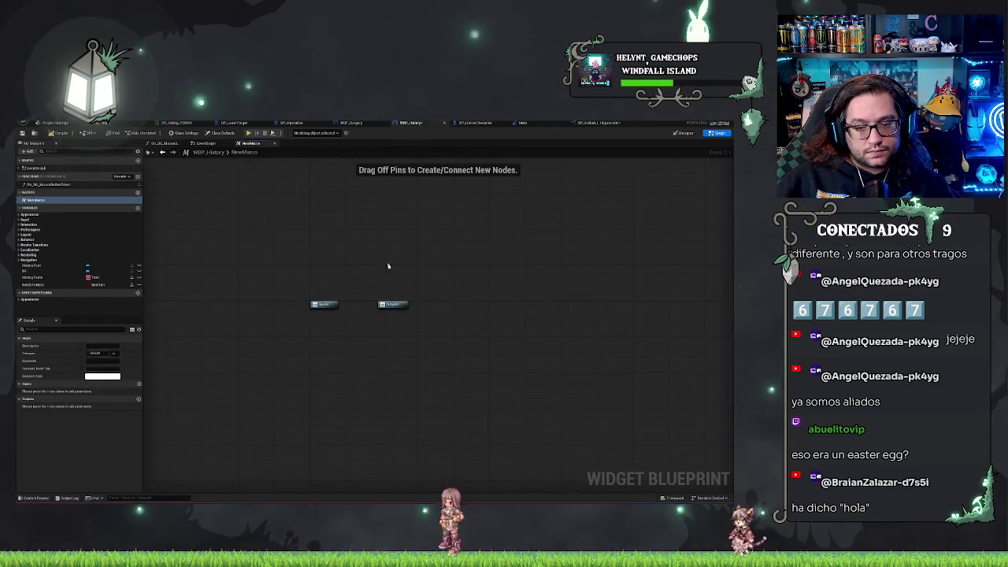
{"action": "right_click", "coordinate": [392, 359]}
{"action": "type", "text": "delay"}
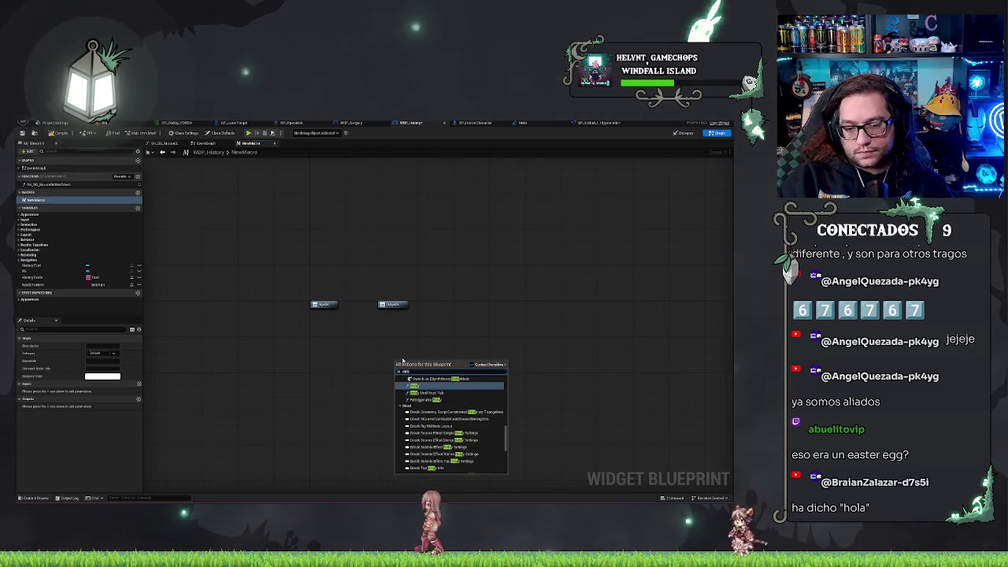
{"action": "key", "text": "Return"}
{"action": "mouse_move", "coordinate": [427, 363]}
{"action": "left_mouse_down"}
{"action": "mouse_move", "coordinate": [454, 435]}
{"action": "mouse_move", "coordinate": [504, 468]}
{"action": "left_mouse_up"}
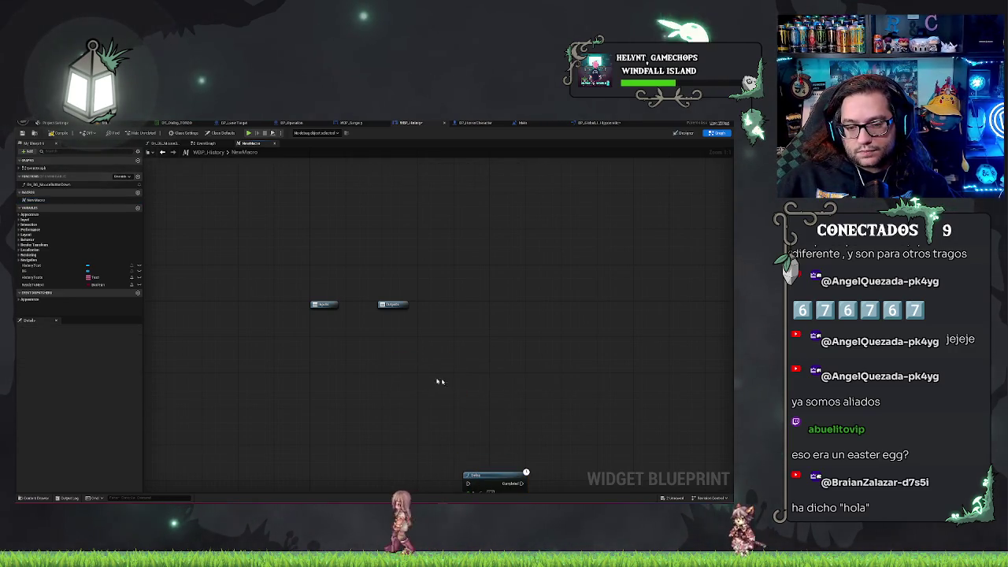
{"action": "mouse_move", "coordinate": [307, 284]}
{"action": "left_mouse_down"}
{"action": "mouse_move", "coordinate": [406, 292]}
{"action": "mouse_move", "coordinate": [669, 281]}
{"action": "left_mouse_up"}
{"action": "left_click", "coordinate": [377, 271]}
{"action": "key", "text": "ctrl+v"}
{"action": "left_click_drag", "start_coordinate": [290, 222], "coordinate": [289, 275]}
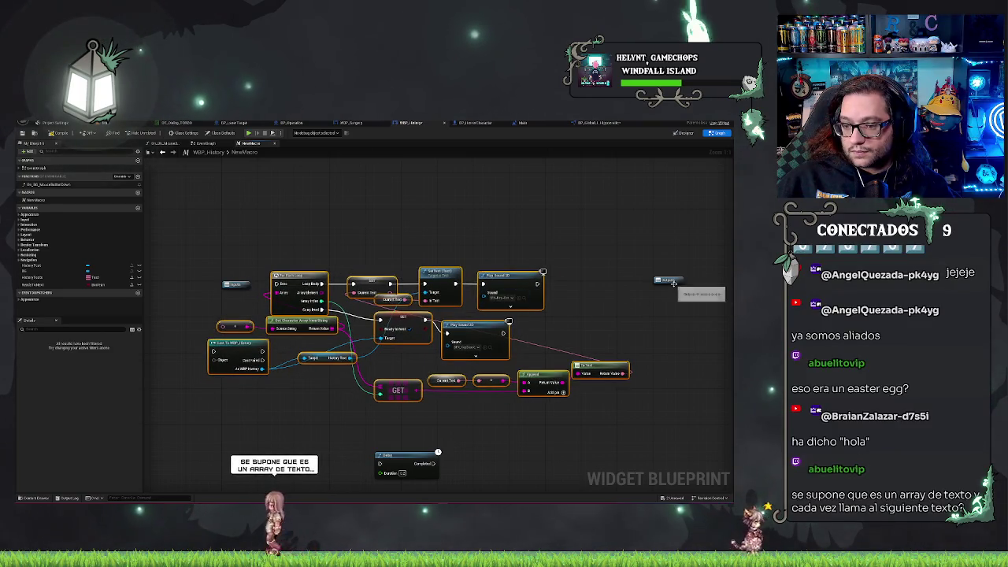
{"action": "left_click_drag", "start_coordinate": [667, 280], "coordinate": [614, 280]}
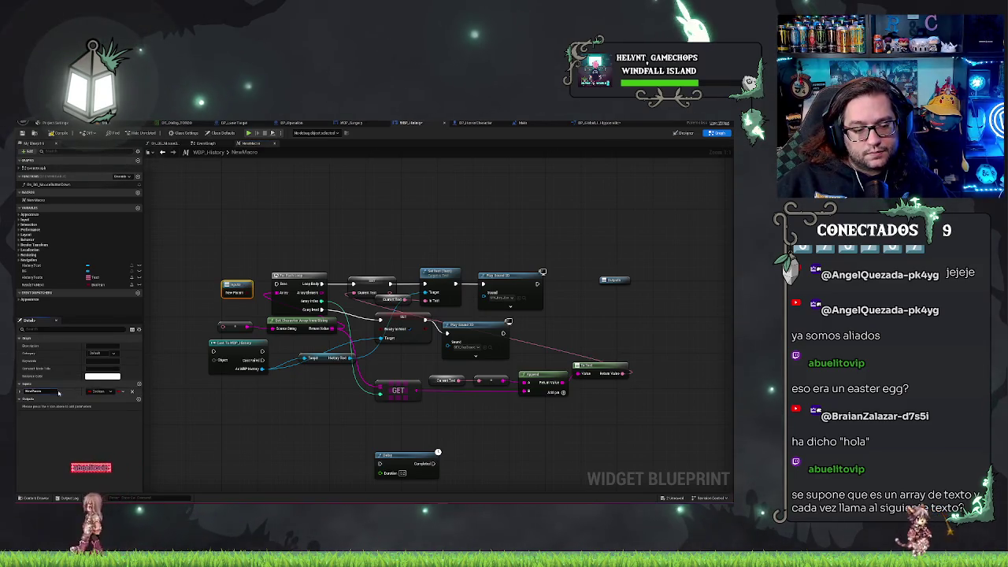
- Give the macro two Text-type inputs, naming the first one Text
{"action": "left_click", "coordinate": [100, 391]}
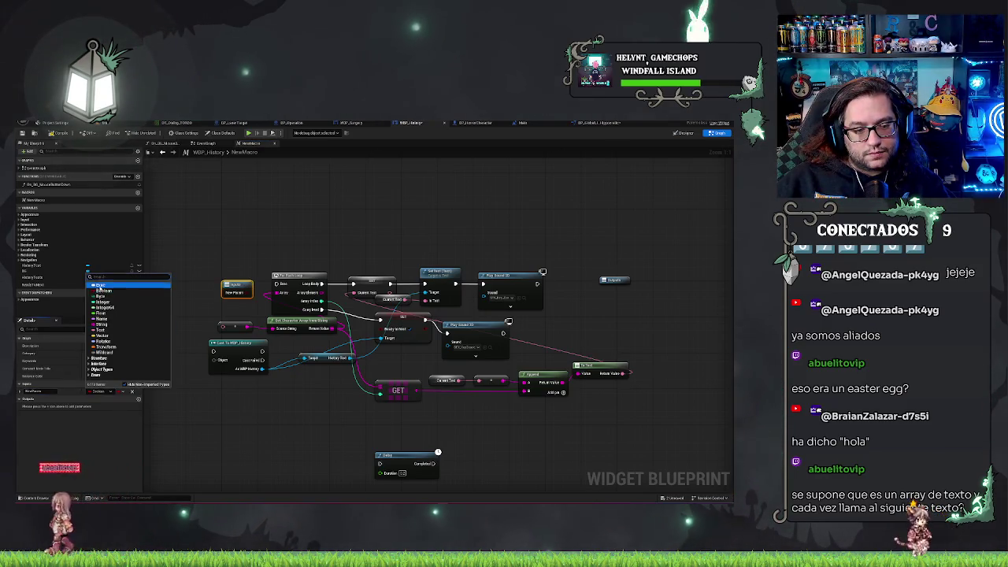
{"action": "left_click", "coordinate": [100, 329]}
{"action": "double_click", "coordinate": [49, 390]}
{"action": "type", "text": "Text"}
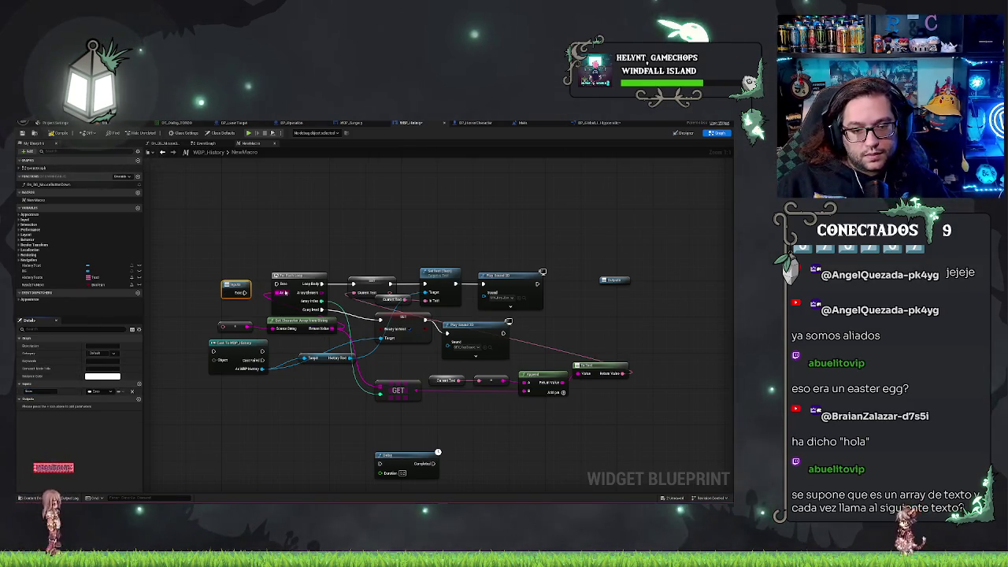
{"action": "key", "text": "Return"}
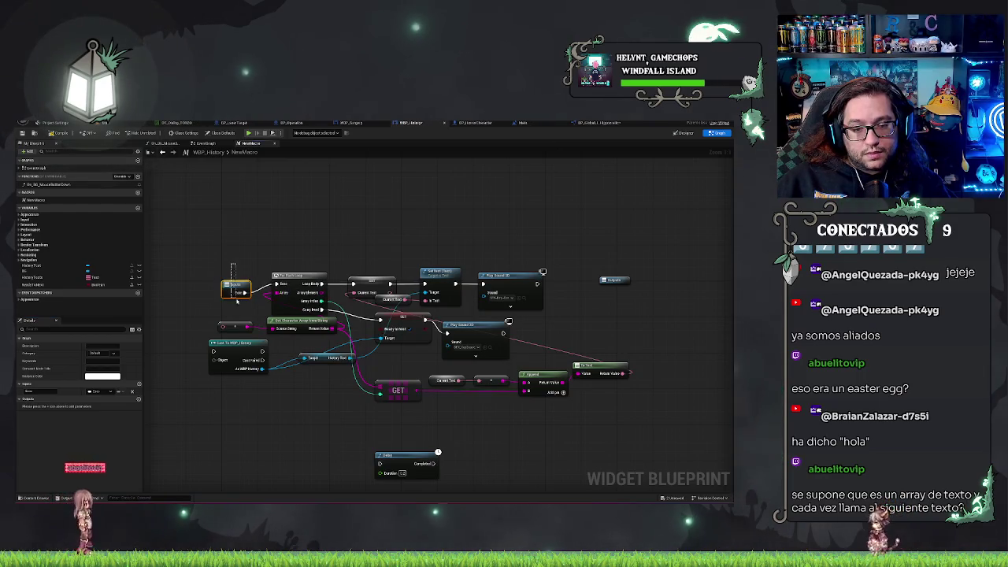
{"action": "left_click", "coordinate": [299, 280]}
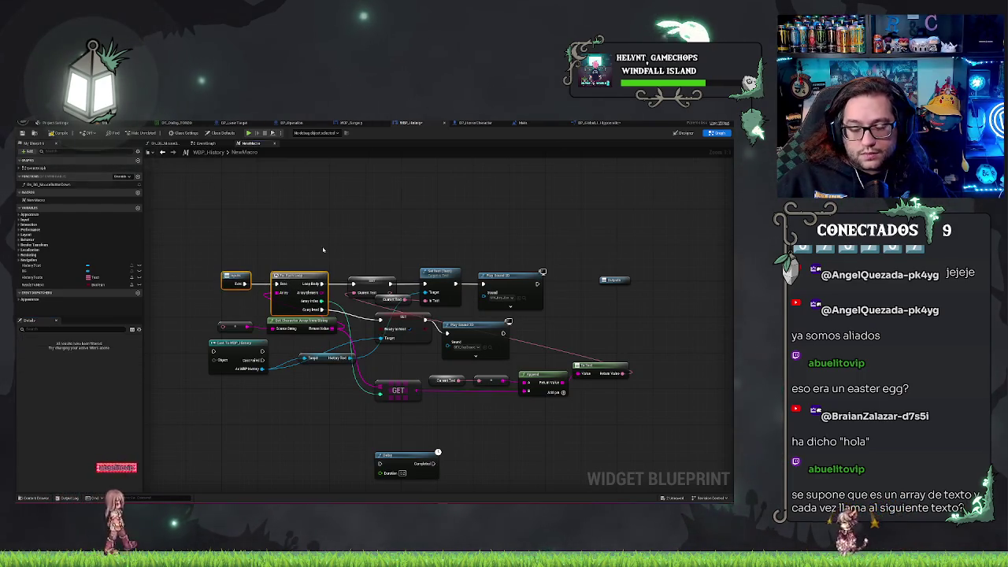
{"action": "left_click_drag", "start_coordinate": [321, 252], "coordinate": [374, 249]}
{"action": "left_click", "coordinate": [290, 277]}
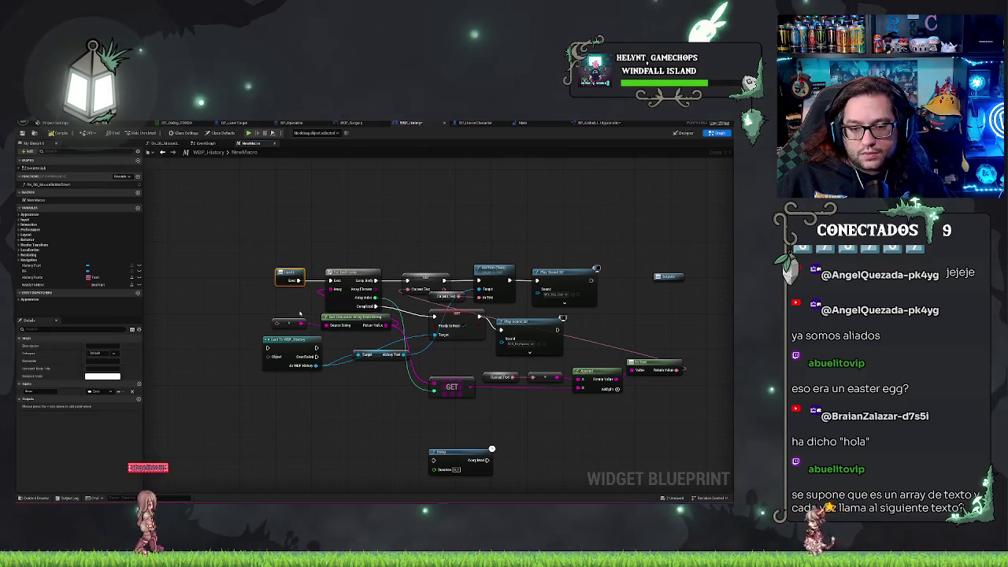
{"action": "left_click", "coordinate": [139, 386]}
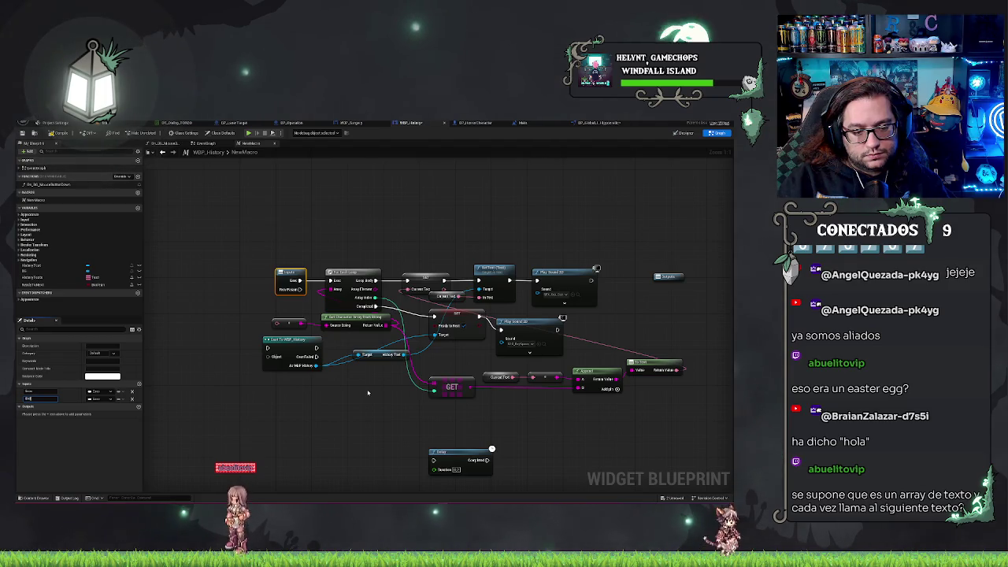
{"action": "left_click", "coordinate": [100, 399]}
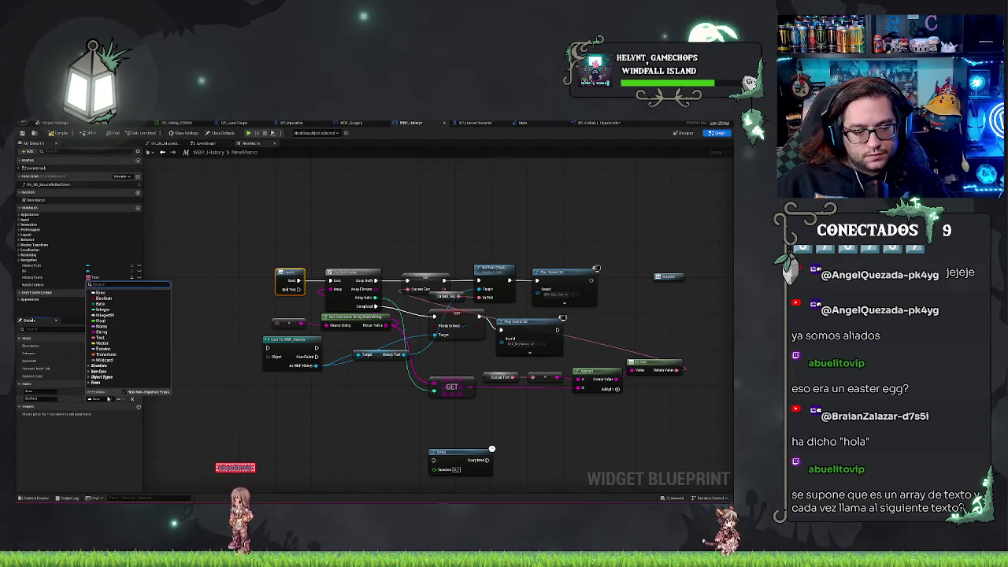
{"action": "left_click", "coordinate": [100, 337]}
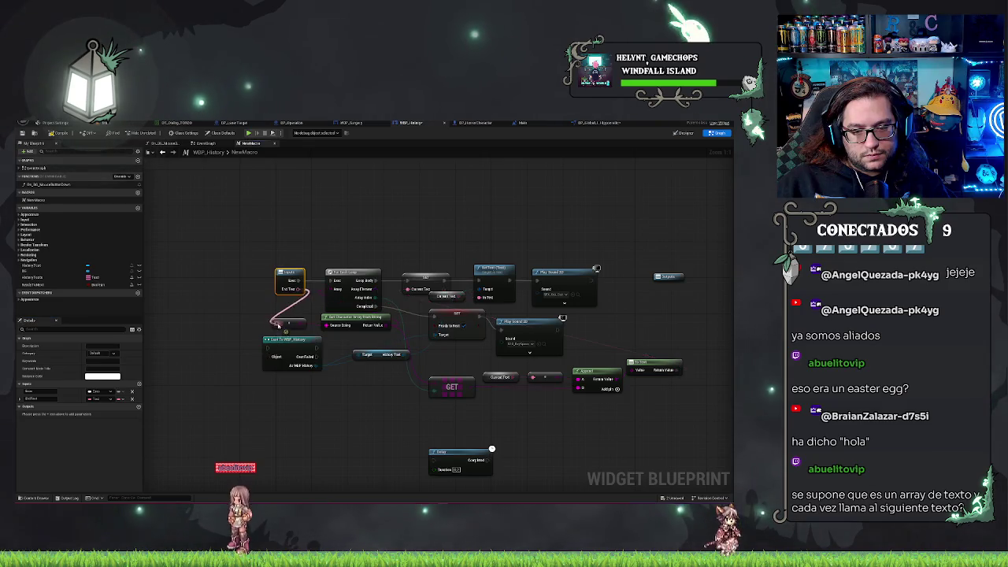
{"action": "left_click", "coordinate": [368, 355]}
- Delete the Cast To WBP_History node from the macro
{"action": "left_click_drag", "start_coordinate": [400, 225], "coordinate": [364, 209]}
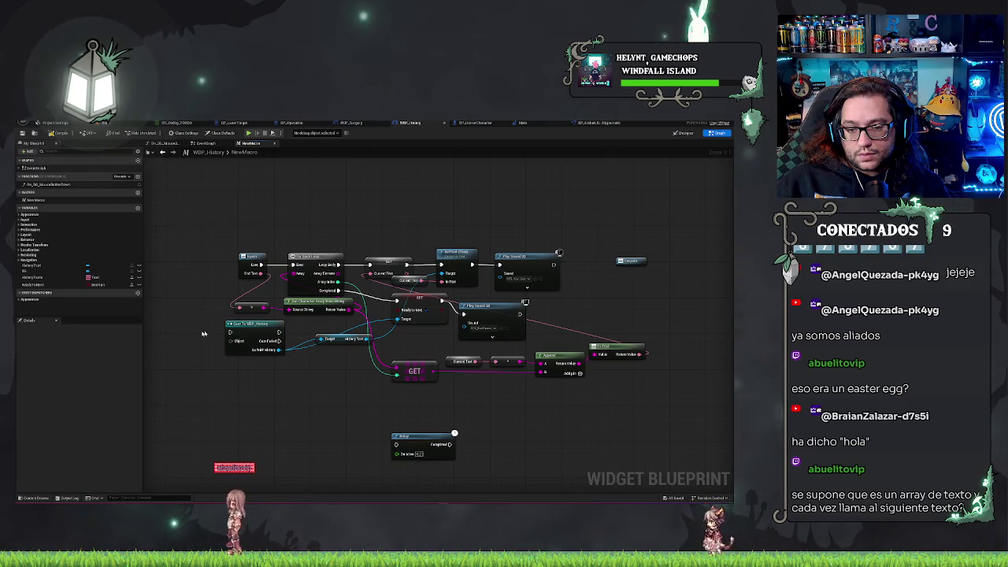
{"action": "left_click_drag", "start_coordinate": [246, 325], "coordinate": [264, 360]}
{"action": "key", "text": "Delete"}
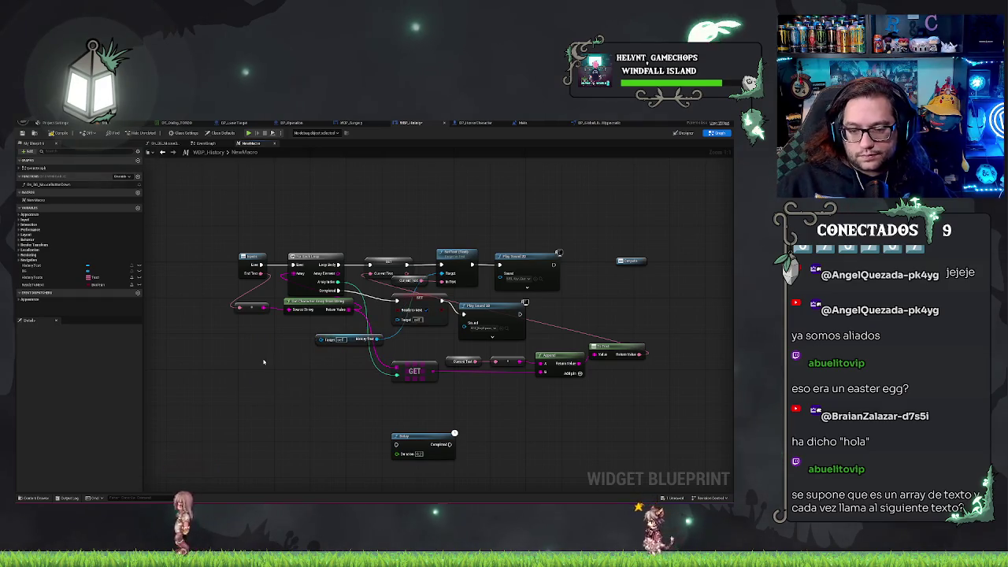
- Replace the old Target node with a History Text getter and promote Current Text to a variable
{"action": "right_click", "coordinate": [279, 369]}
{"action": "type", "text": "get"}
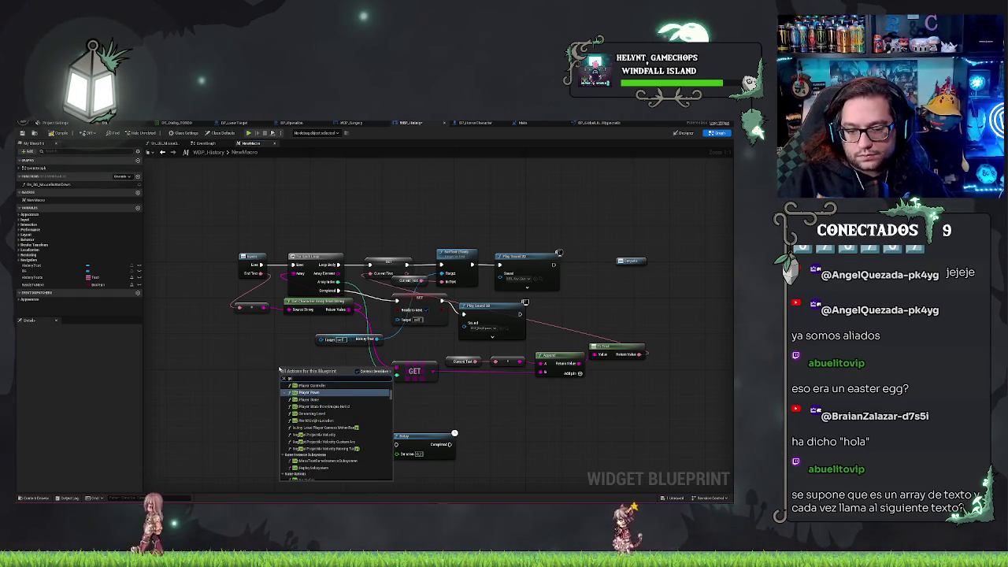
{"action": "type", "text": "histo"}
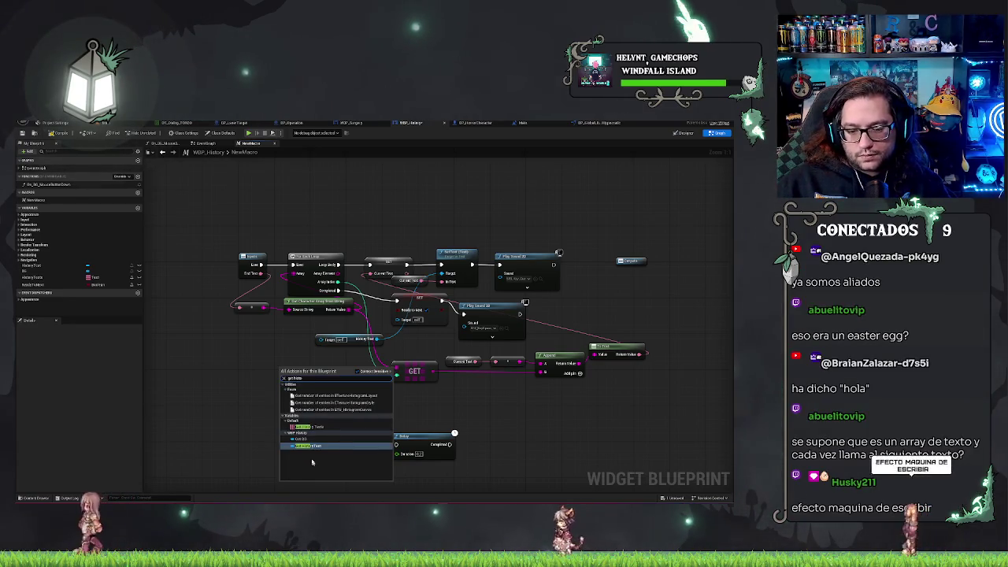
{"action": "left_click", "coordinate": [319, 436]}
{"action": "left_click_drag", "start_coordinate": [442, 274], "coordinate": [311, 371]}
{"action": "left_click", "coordinate": [316, 344]}
{"action": "key", "text": "Delete"}
{"action": "left_click_drag", "start_coordinate": [284, 373], "coordinate": [343, 334]}
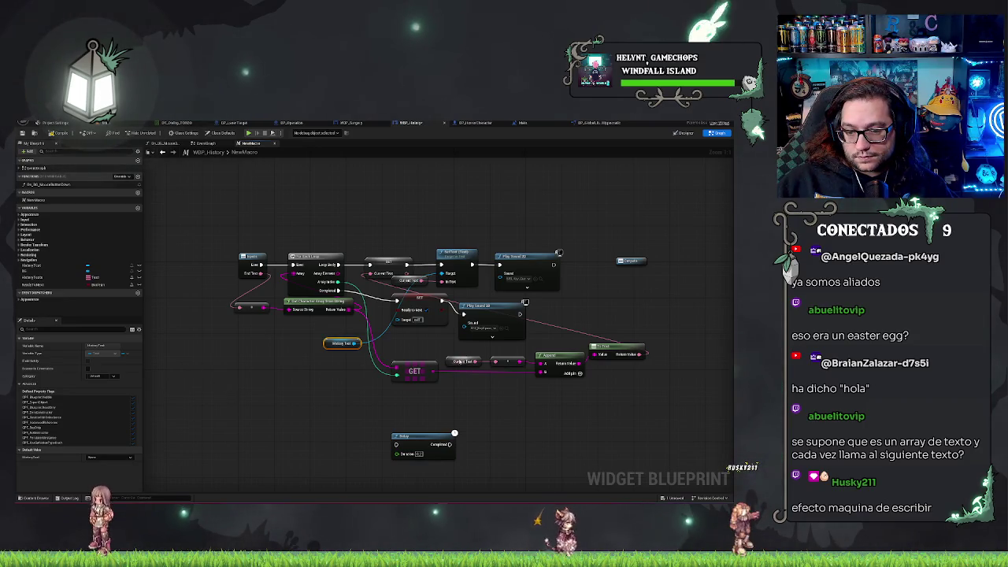
{"action": "right_click", "coordinate": [450, 361]}
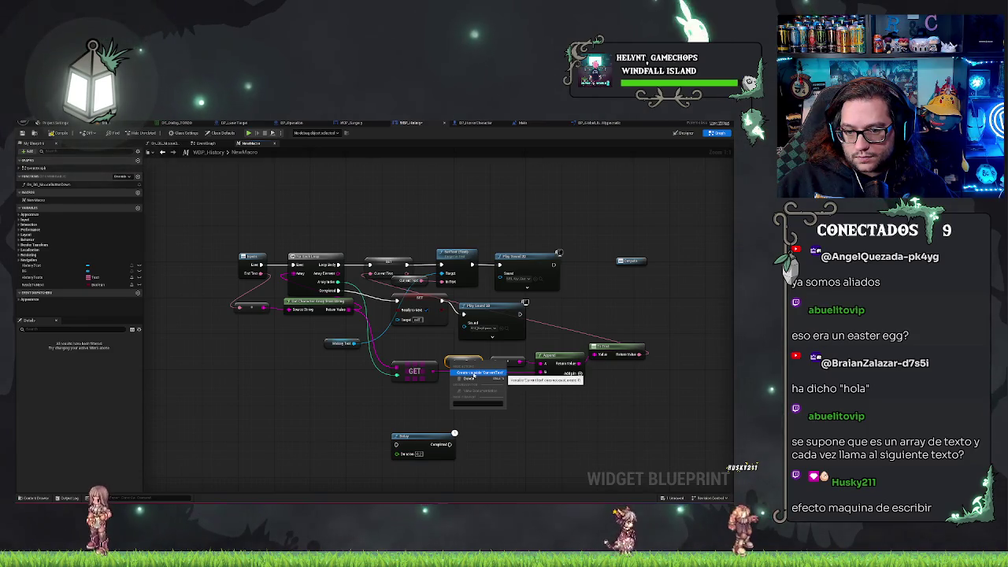
{"action": "left_click", "coordinate": [473, 374]}
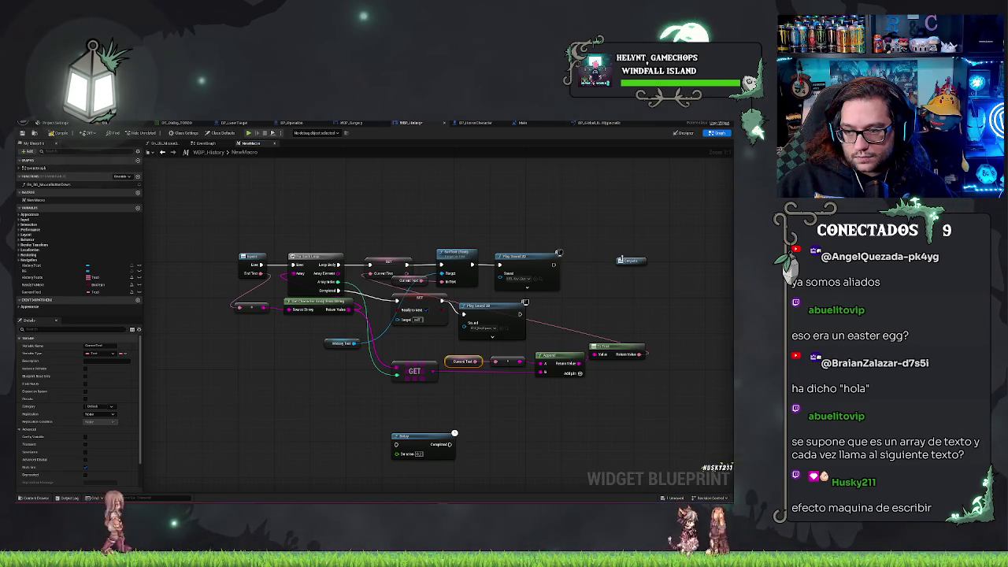
- Give the Outputs node an execution pin and wire it after the second Play Sound 2D
{"action": "left_click", "coordinate": [631, 260]}
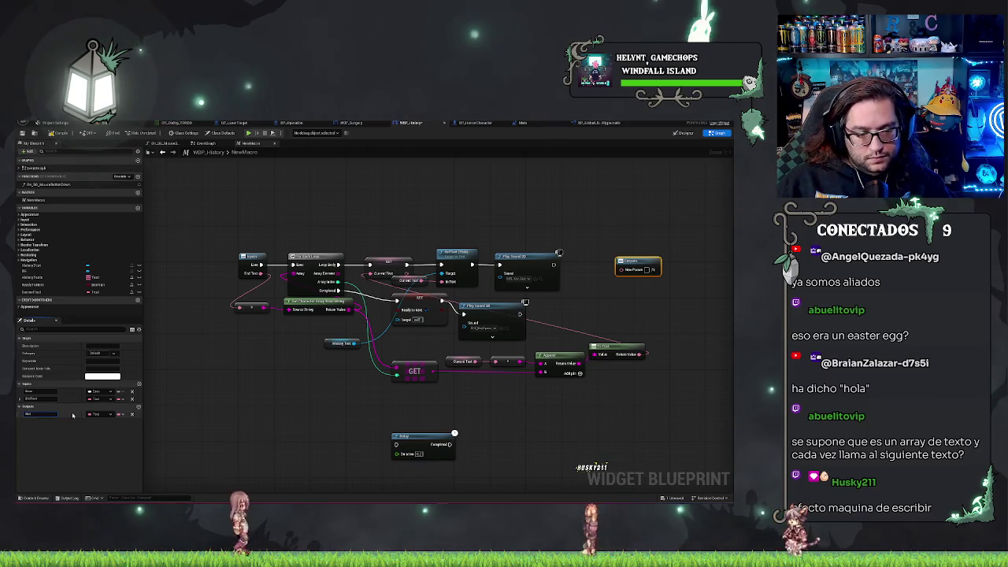
{"action": "left_click", "coordinate": [101, 413]}
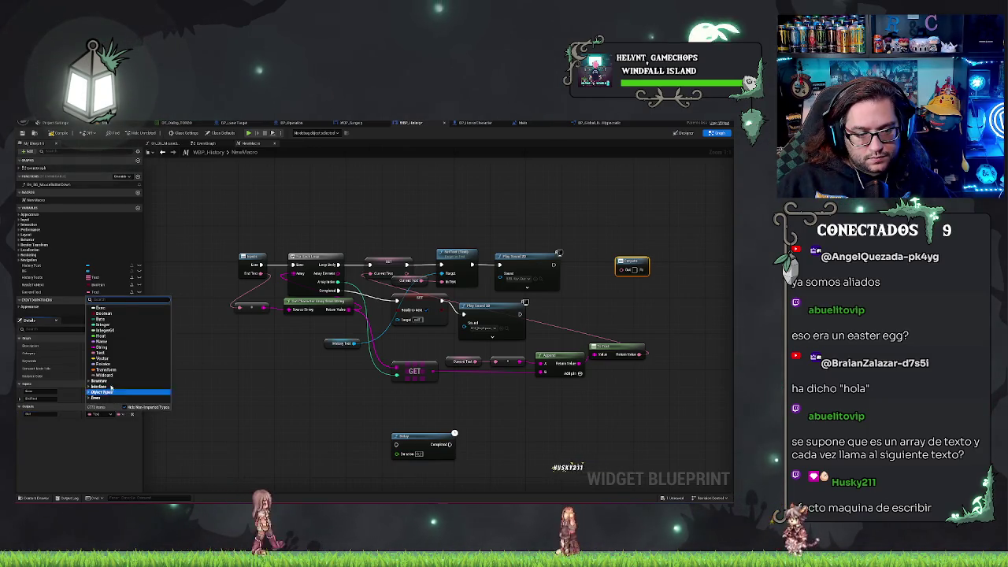
{"action": "left_click", "coordinate": [103, 313]}
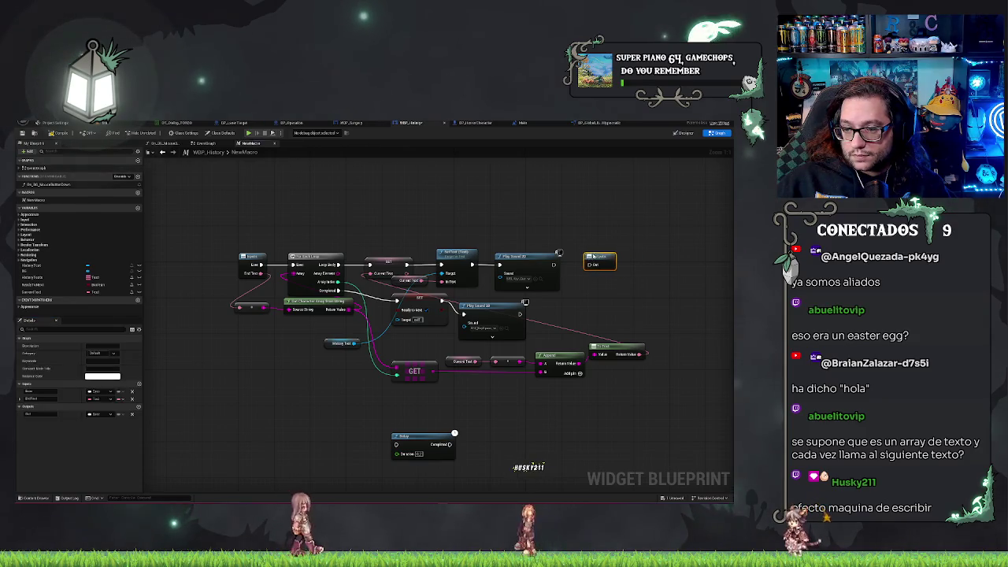
{"action": "left_click_drag", "start_coordinate": [587, 264], "coordinate": [553, 265]}
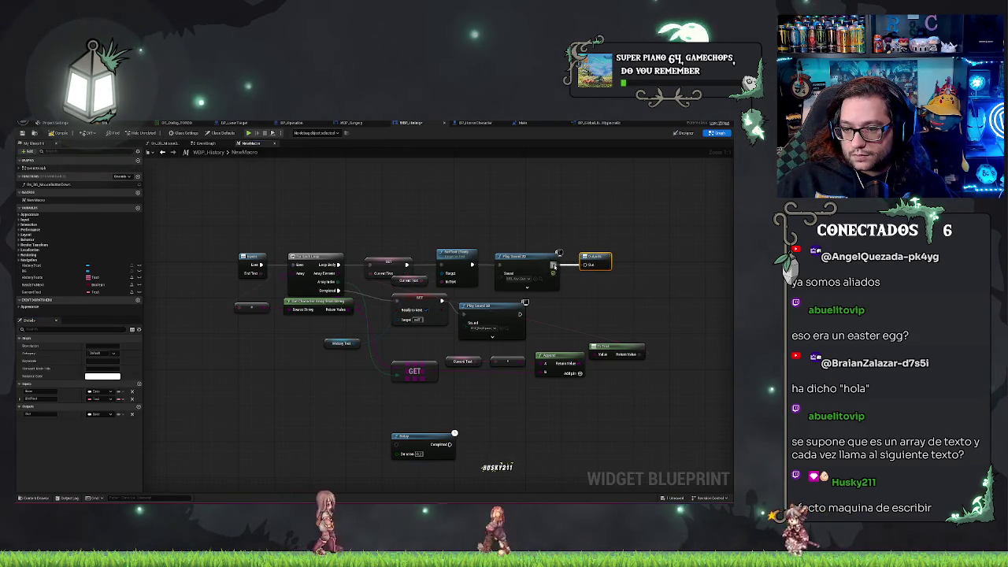
{"action": "left_click_drag", "start_coordinate": [520, 314], "coordinate": [584, 264]}
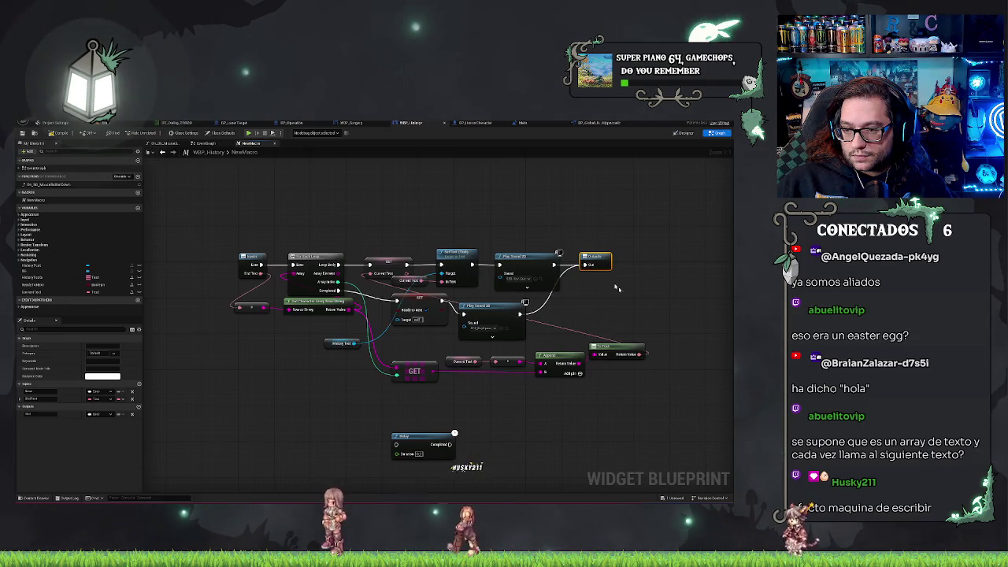
{"action": "left_click_drag", "start_coordinate": [626, 310], "coordinate": [591, 303]}
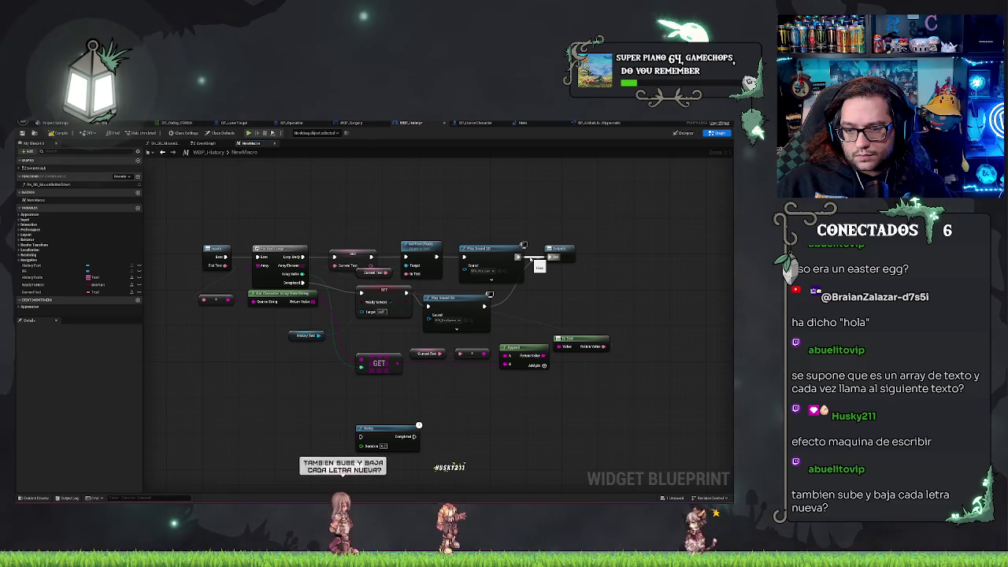
{"action": "left_click_drag", "start_coordinate": [556, 249], "coordinate": [543, 299]}
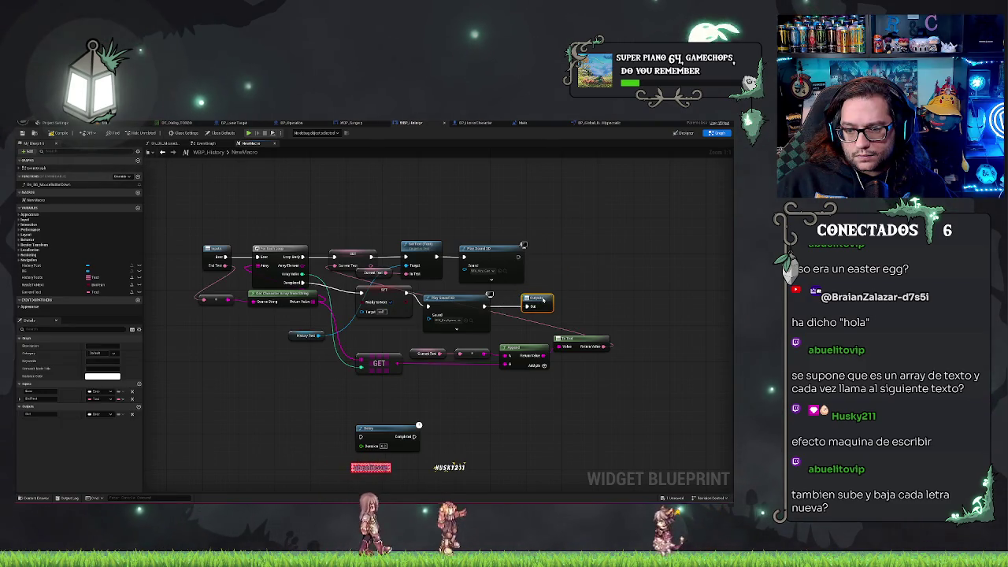
{"action": "left_click", "coordinate": [576, 285]}
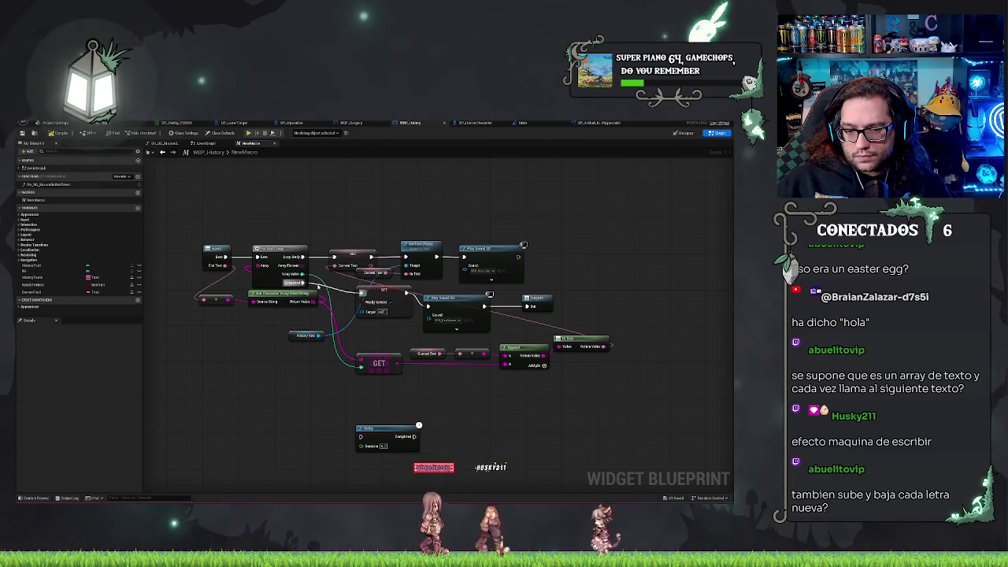
- Replace the upper SET node with a new Set Ready to Next node feeding Play Sound 2D
{"action": "right_click", "coordinate": [370, 340]}
{"action": "type", "text": "set tex"}
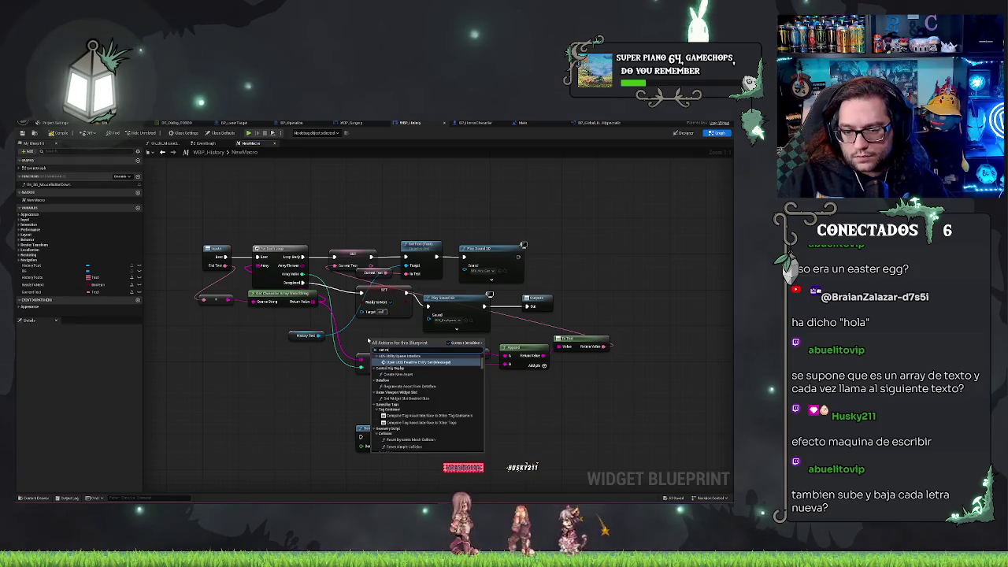
{"action": "type", "text": "y"}
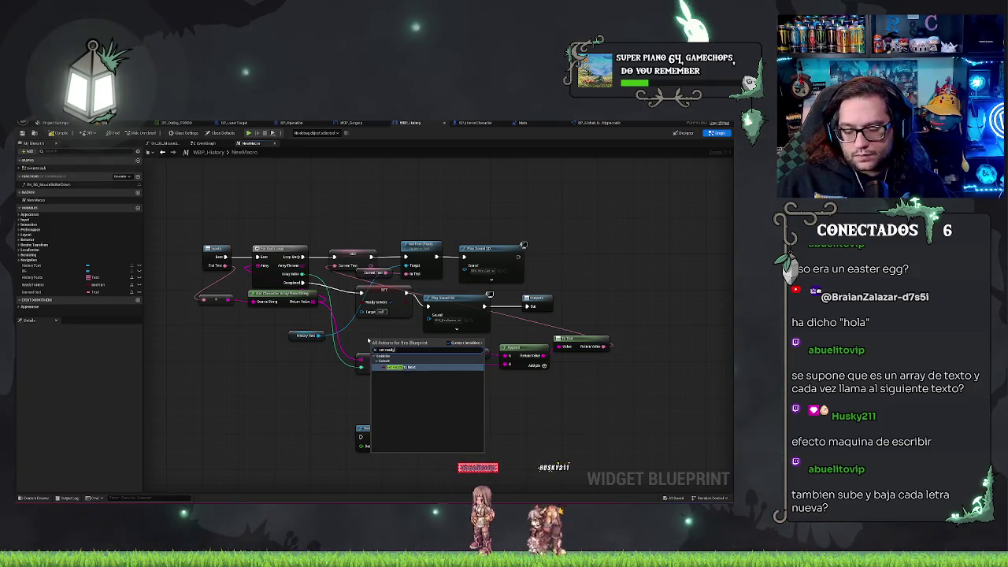
{"action": "key", "text": "Return"}
{"action": "left_click_drag", "start_coordinate": [388, 341], "coordinate": [375, 333]}
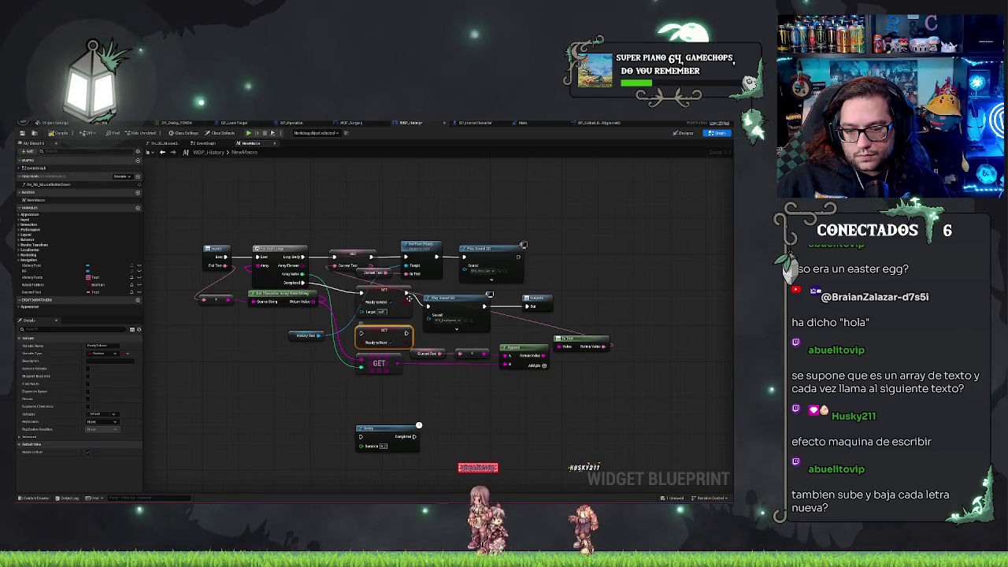
{"action": "left_click_drag", "start_coordinate": [409, 298], "coordinate": [404, 332]}
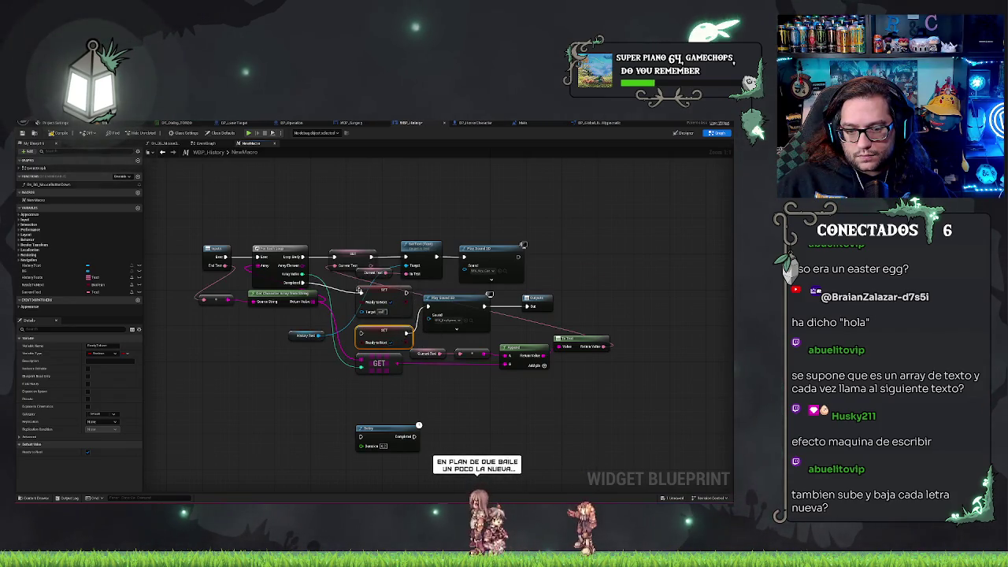
{"action": "left_click", "coordinate": [381, 310]}
{"action": "key", "text": "Delete"}
{"action": "left_click_drag", "start_coordinate": [381, 335], "coordinate": [382, 304]}
{"action": "left_click", "coordinate": [585, 301]}
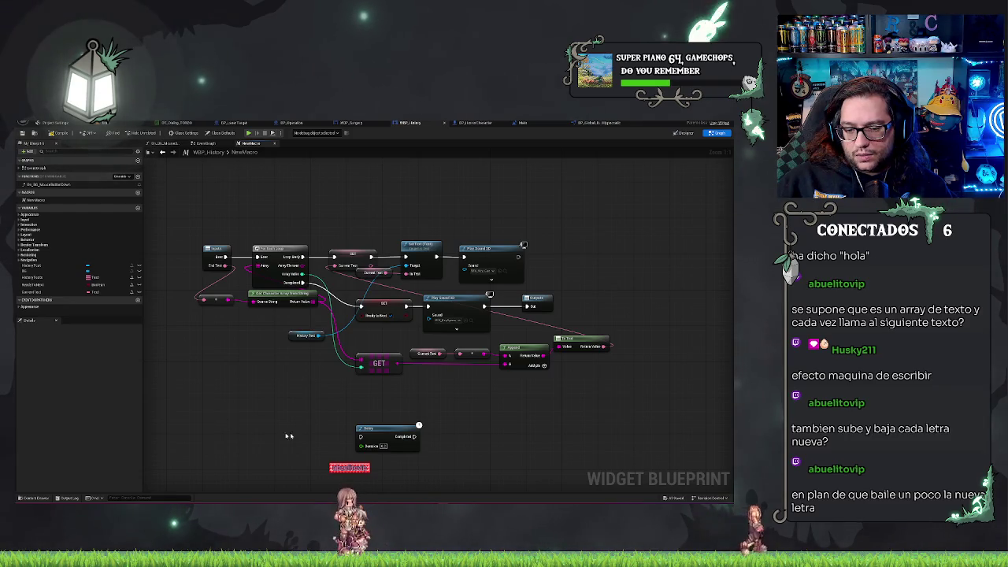
- Drive the Delay duration with a Random Float in Range node placed above the Delay
{"action": "mouse_move", "coordinate": [384, 425]}
{"action": "left_mouse_down"}
{"action": "mouse_move", "coordinate": [517, 344]}
{"action": "mouse_move", "coordinate": [566, 247]}
{"action": "mouse_move", "coordinate": [517, 258]}
{"action": "left_mouse_up"}
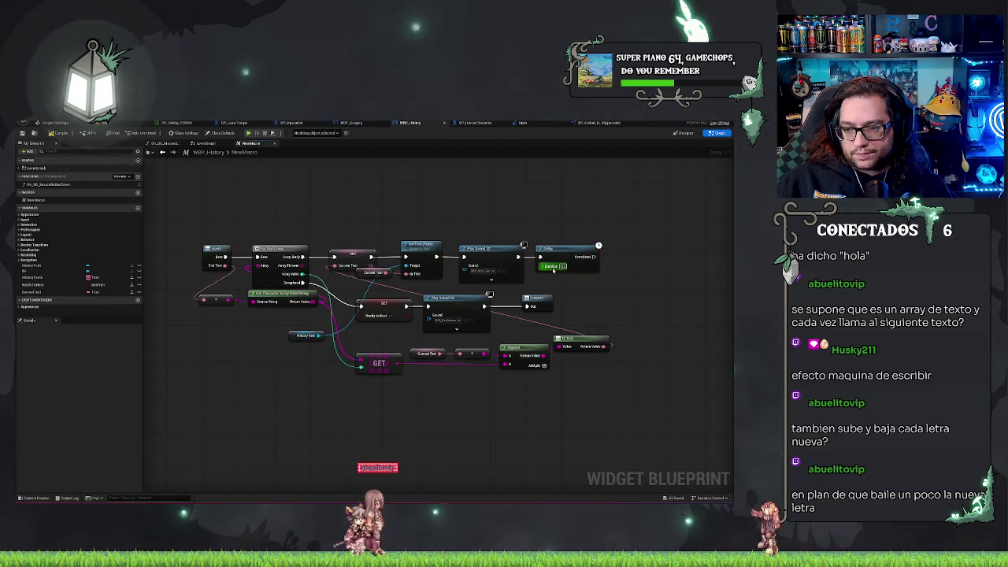
{"action": "mouse_move", "coordinate": [561, 255]}
{"action": "left_mouse_down"}
{"action": "mouse_move", "coordinate": [603, 253]}
{"action": "mouse_move", "coordinate": [558, 272]}
{"action": "left_mouse_up"}
{"action": "type", "text": "rand"}
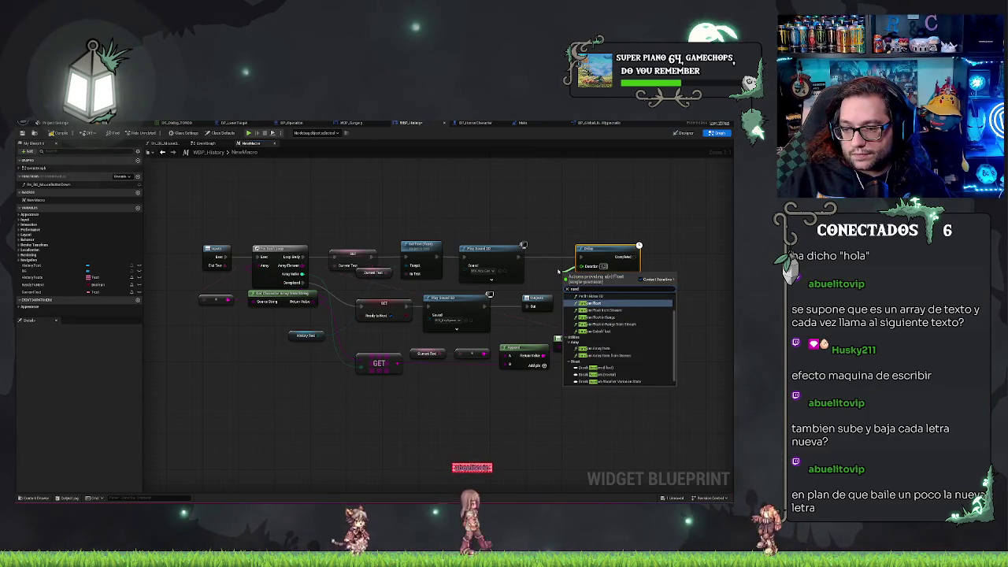
{"action": "key", "text": "Down"}
{"action": "key", "text": "Down"}
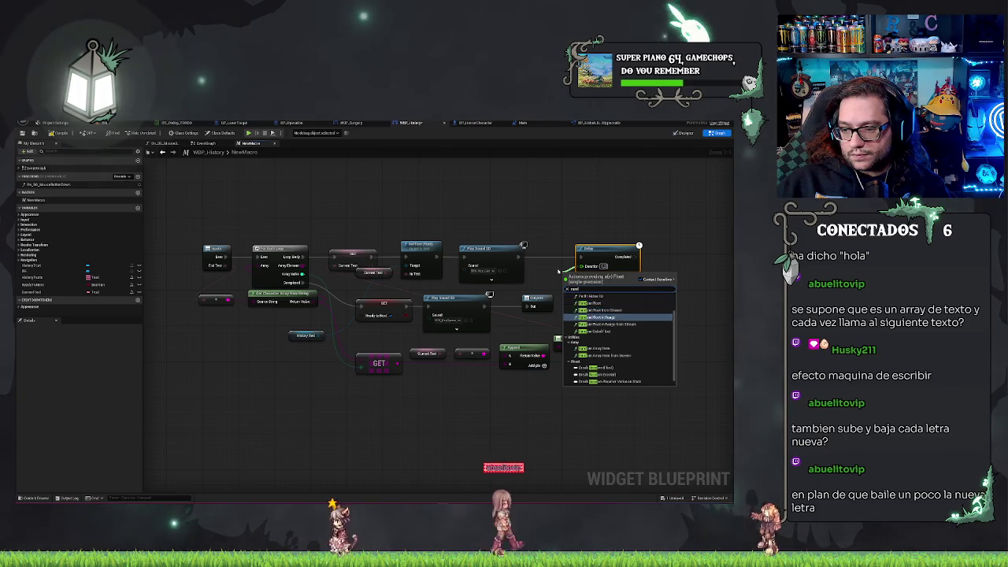
{"action": "key", "text": "Return"}
{"action": "left_click_drag", "start_coordinate": [611, 274], "coordinate": [565, 201]}
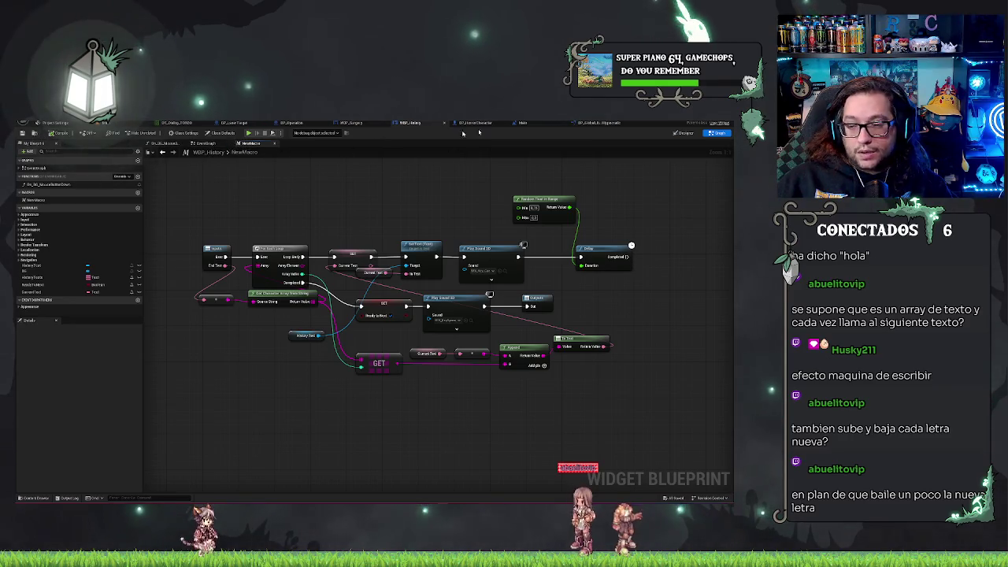
{"action": "left_click", "coordinate": [206, 144]}
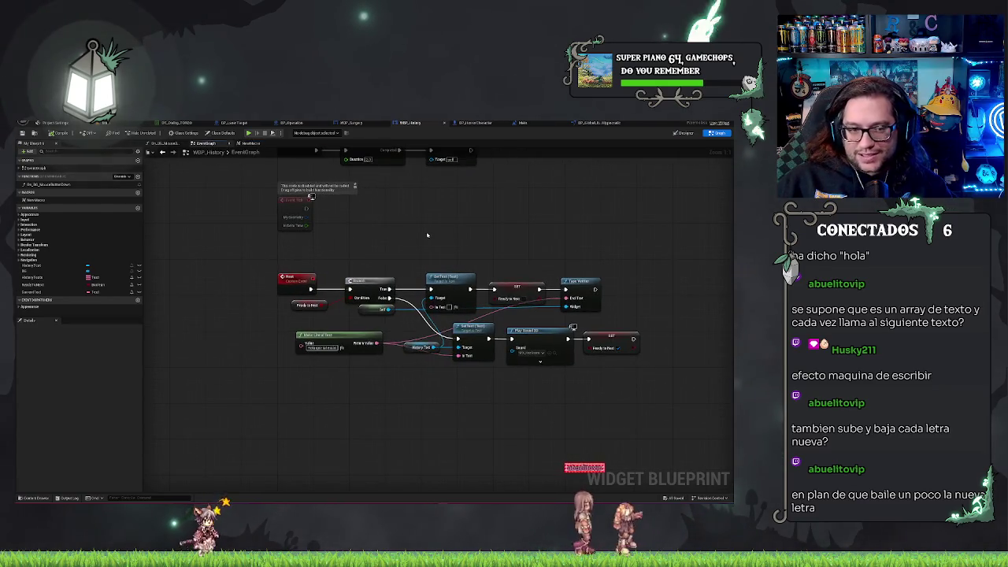
- Place NewMacro in the event graph with the literal text as End Text, replacing the old Type Writer call
{"action": "mouse_move", "coordinate": [47, 200]}
{"action": "left_mouse_down"}
{"action": "mouse_move", "coordinate": [462, 235]}
{"action": "mouse_move", "coordinate": [446, 238]}
{"action": "left_mouse_up"}
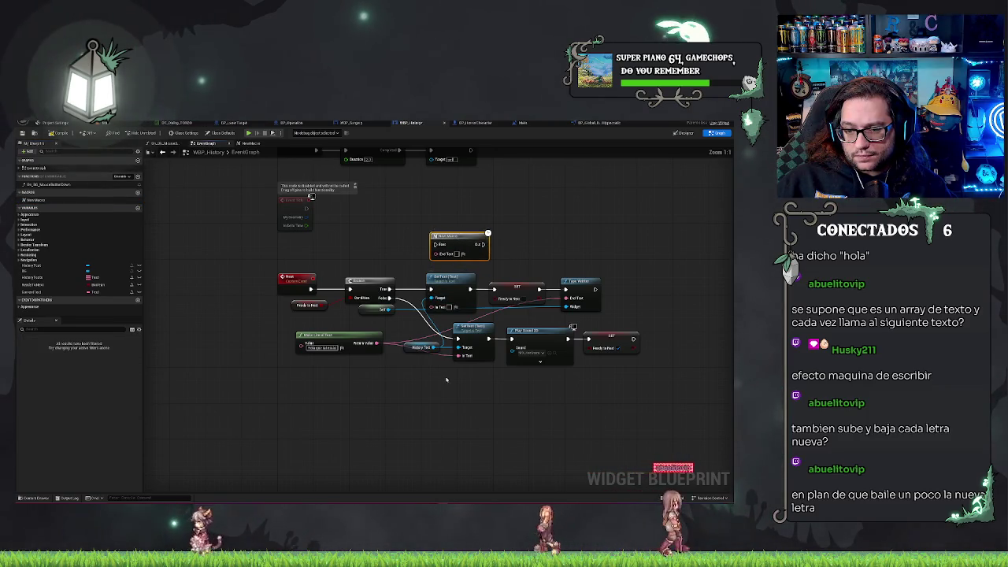
{"action": "left_click_drag", "start_coordinate": [447, 365], "coordinate": [396, 395]}
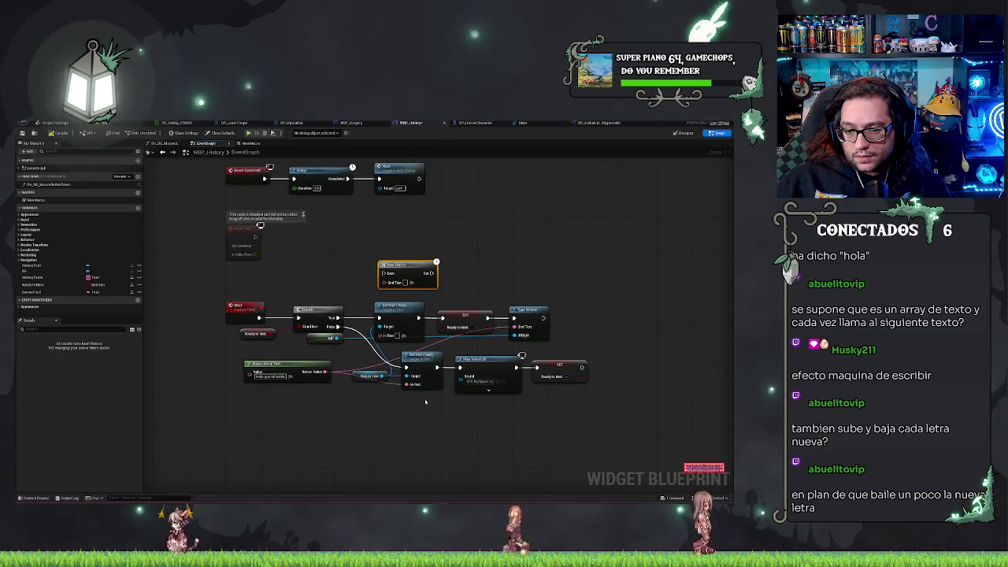
{"action": "left_click_drag", "start_coordinate": [325, 371], "coordinate": [393, 282]}
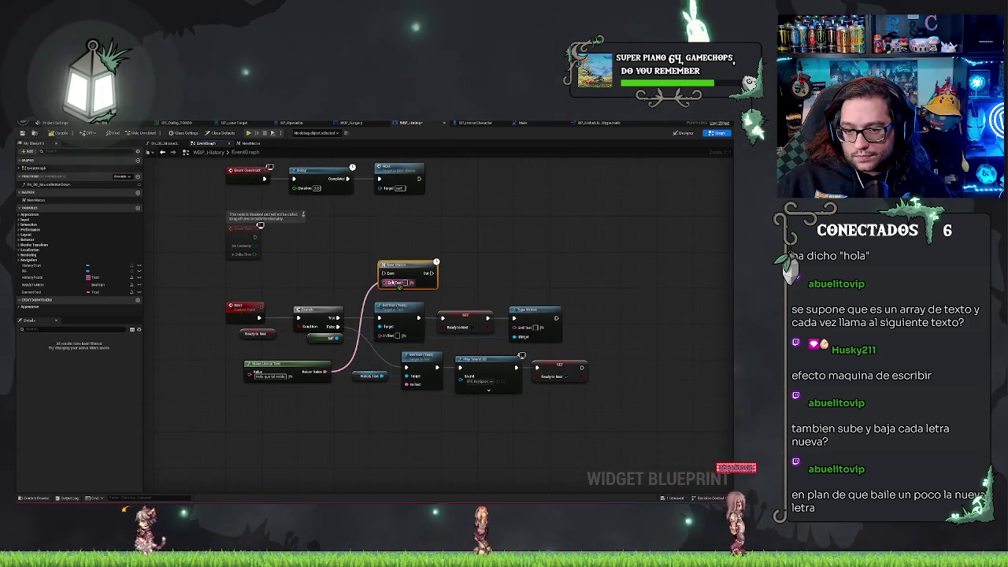
{"action": "left_click", "coordinate": [321, 343]}
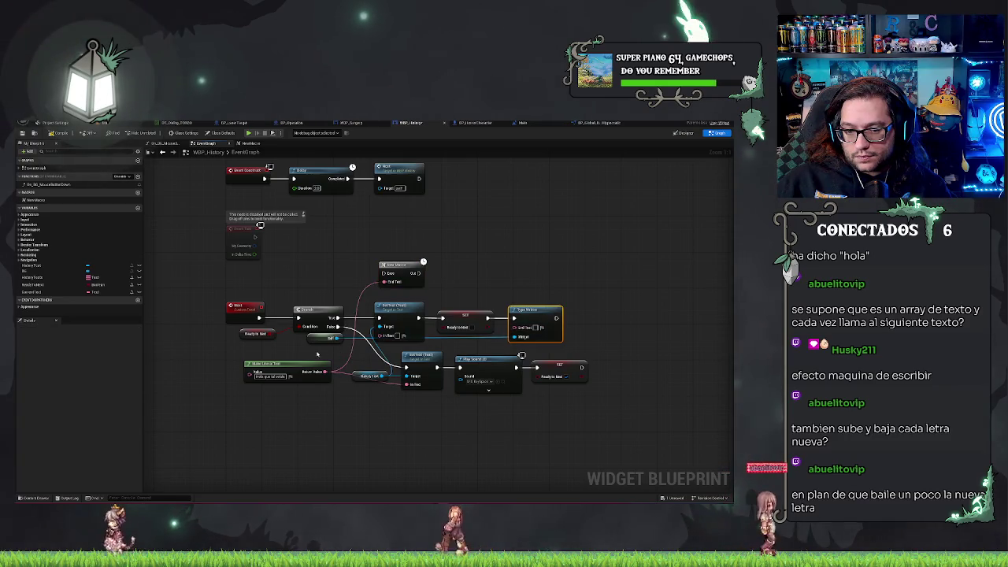
{"action": "key", "text": "Delete"}
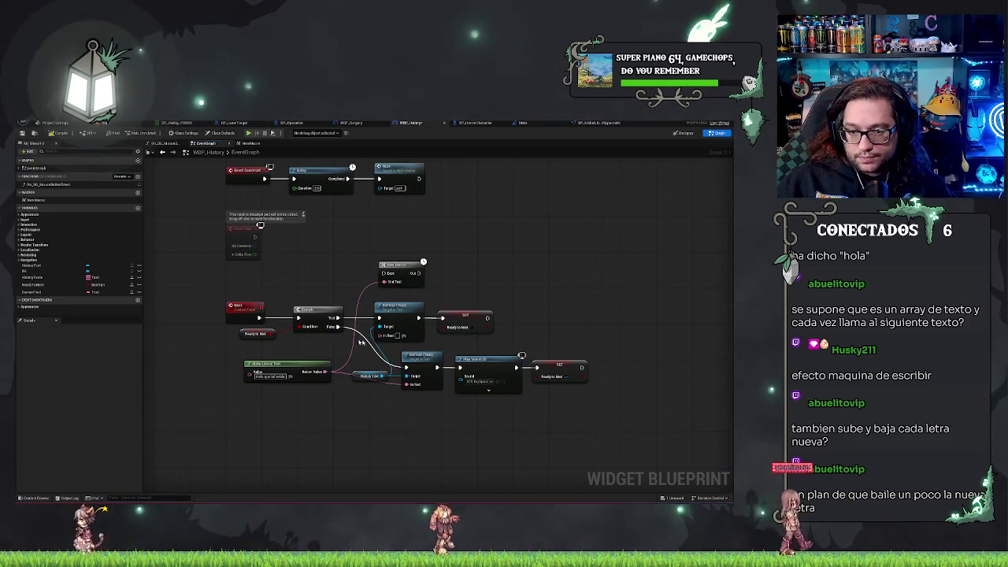
{"action": "left_click_drag", "start_coordinate": [406, 266], "coordinate": [537, 319]}
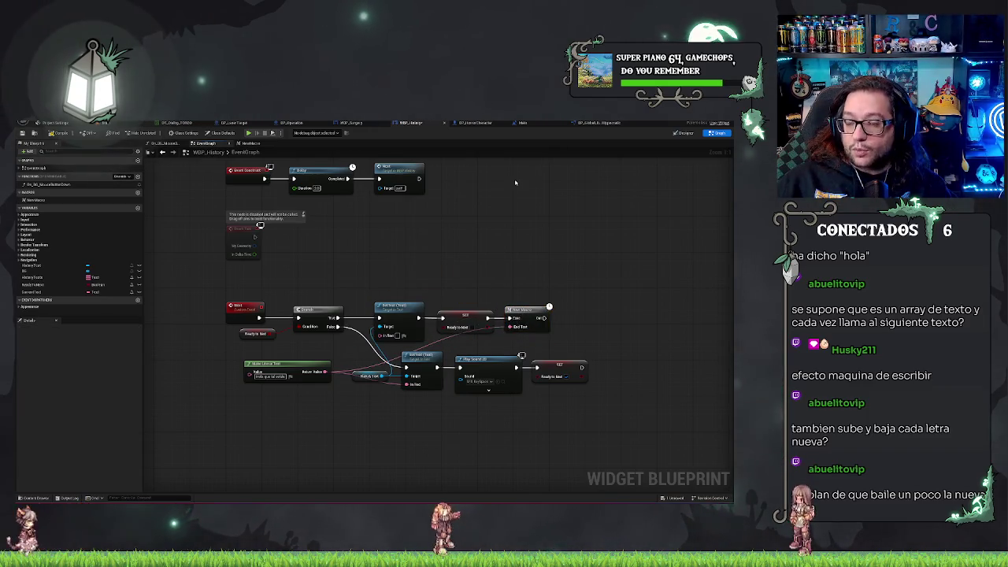
- Delete the old TypeWriter function from BP_Global_Library_Hippocratic
{"action": "left_click", "coordinate": [598, 123]}
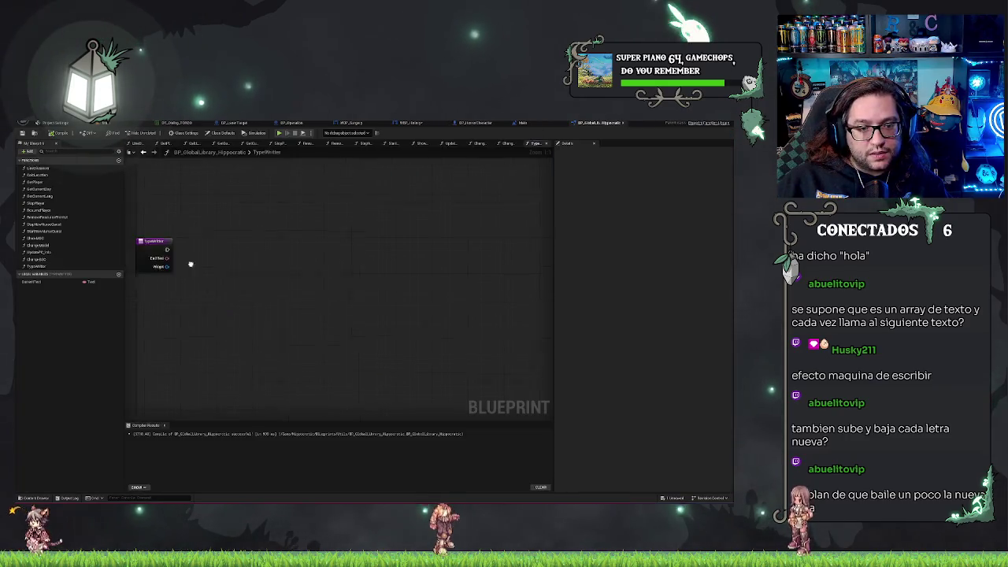
{"action": "left_click", "coordinate": [36, 267]}
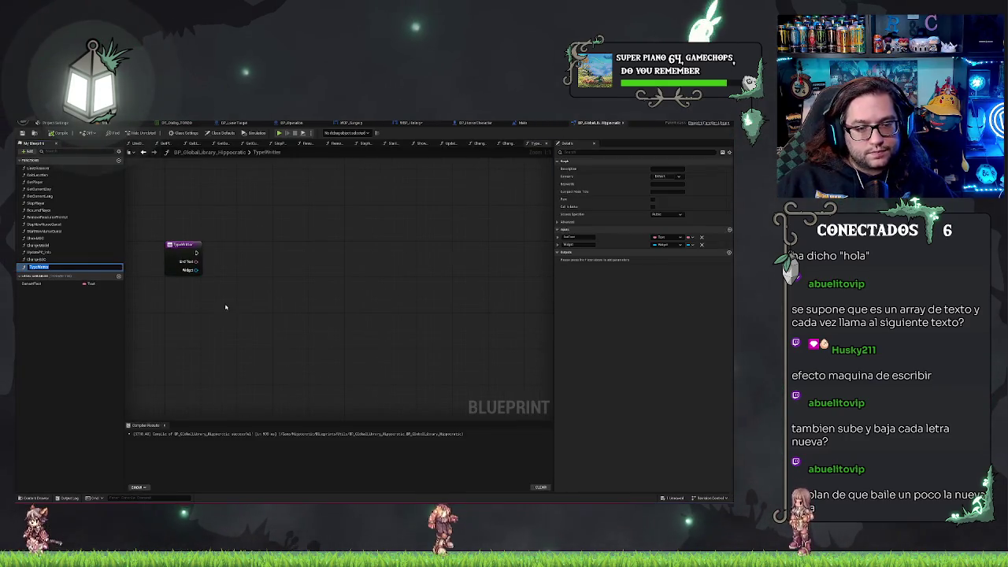
{"action": "left_click", "coordinate": [182, 243]}
{"action": "key", "text": "Delete"}
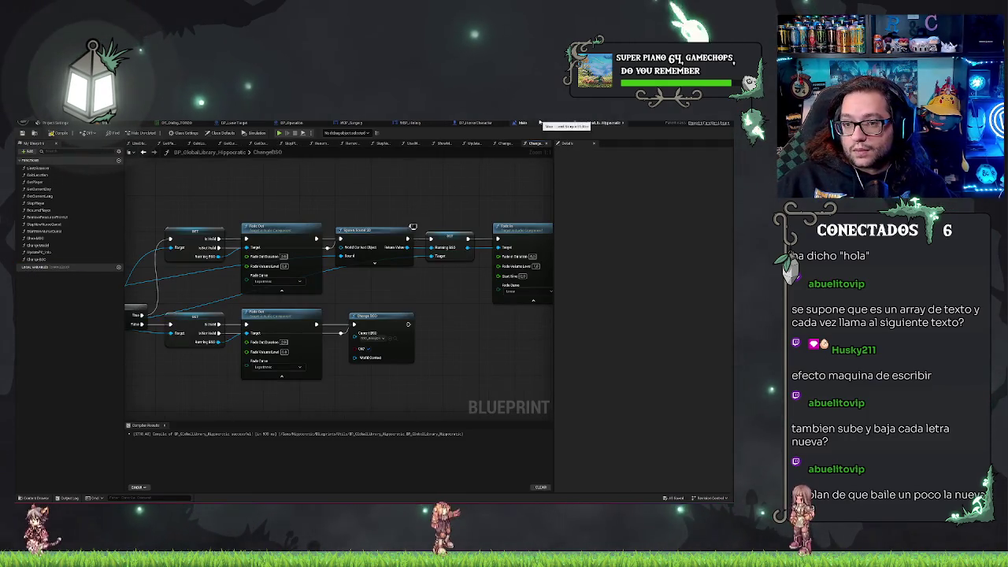
- Rename the WBP_History macro to TypeWriter
{"action": "left_click", "coordinate": [408, 123]}
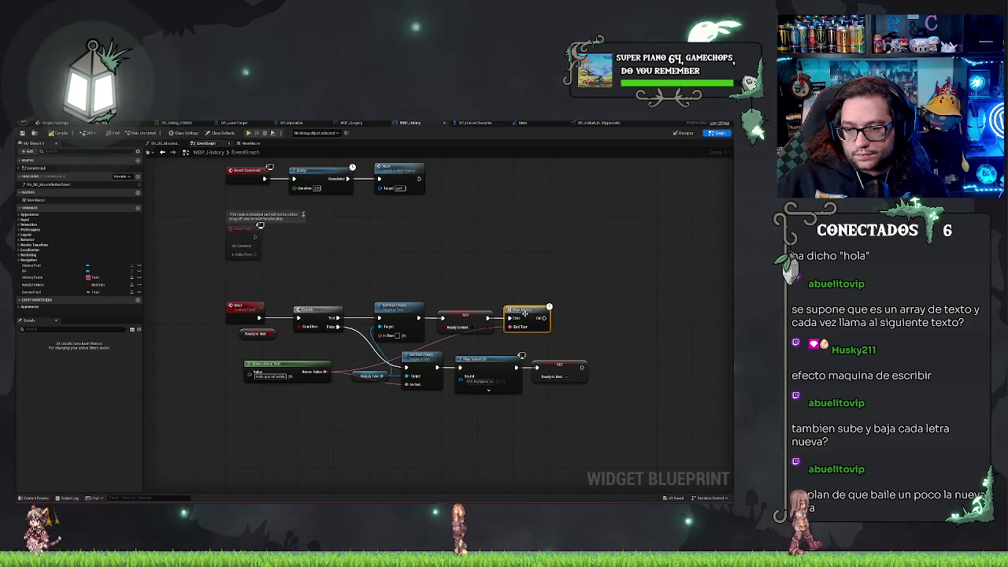
{"action": "left_click", "coordinate": [36, 201]}
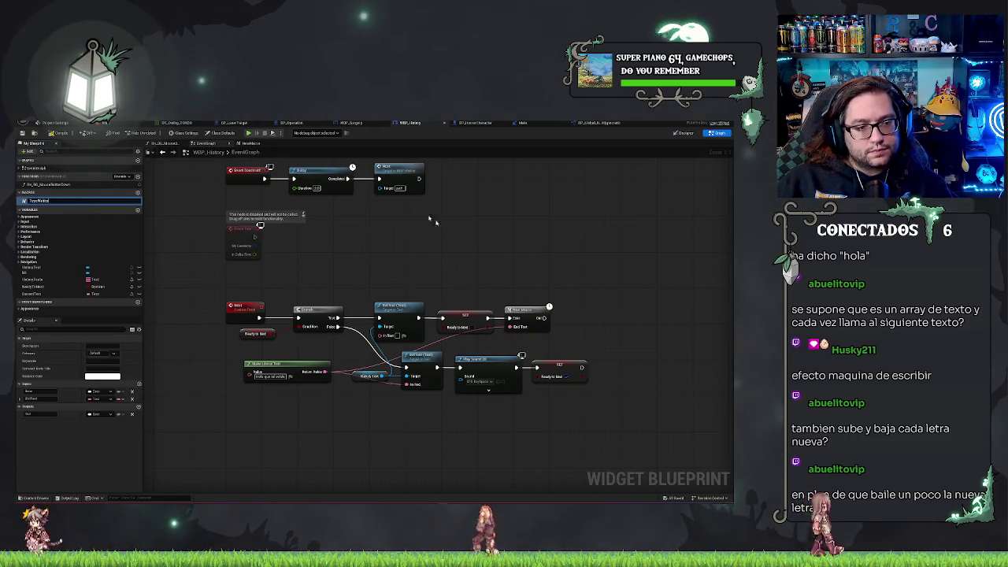
{"action": "key", "text": "Return"}
{"action": "left_click", "coordinate": [510, 317]}
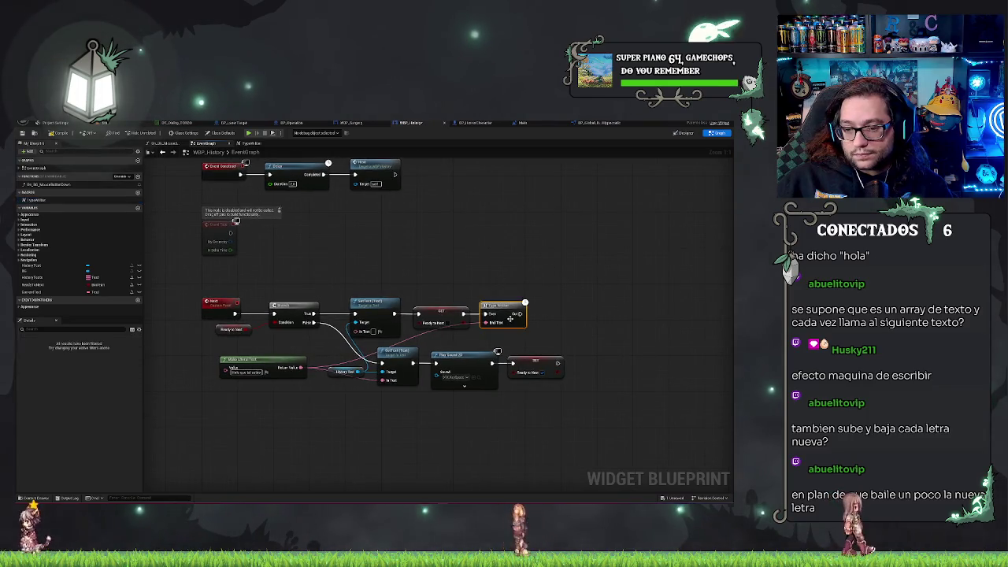
{"action": "left_click_drag", "start_coordinate": [511, 318], "coordinate": [515, 317]}
{"action": "left_click", "coordinate": [513, 248]}
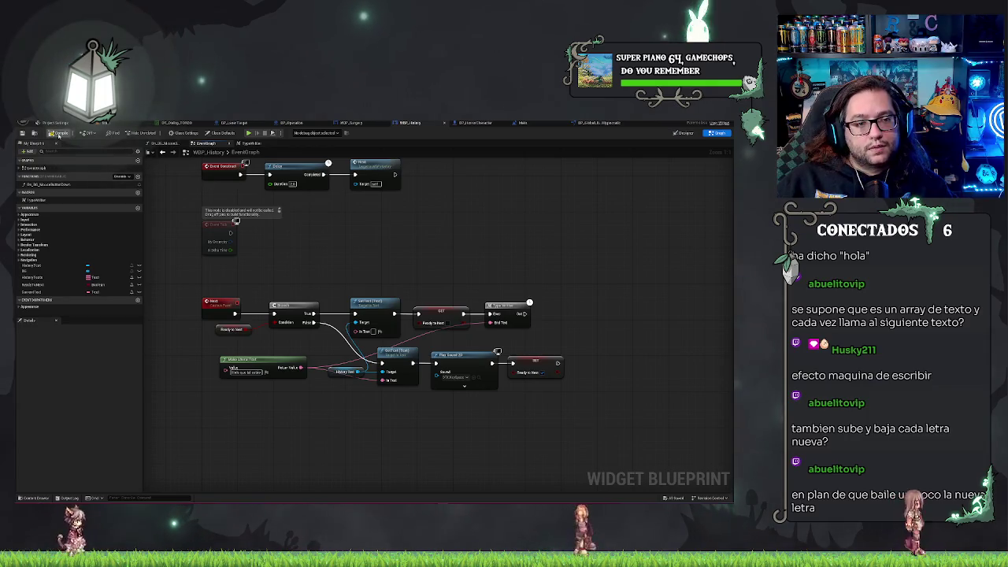
- Play-test the level from the level editor, seeing 'Hola que tal estás' repeated four times, then stop
{"action": "left_click", "coordinate": [24, 132]}
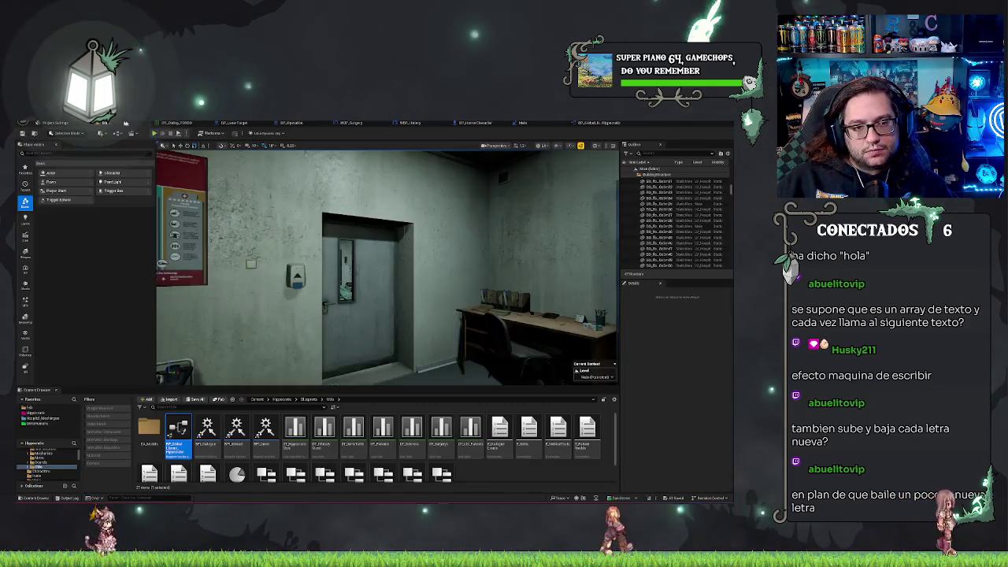
{"action": "left_click", "coordinate": [162, 136]}
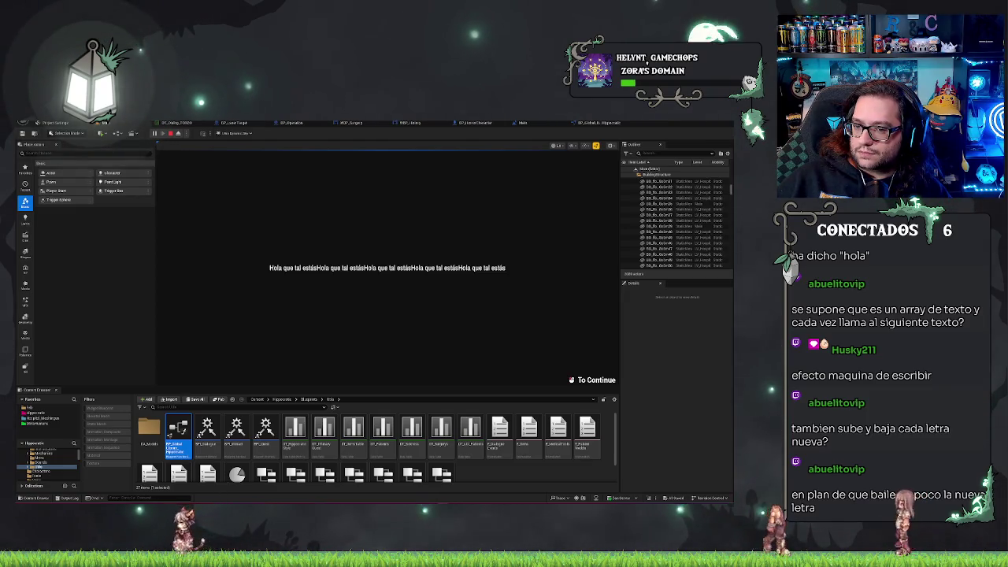
{"action": "key", "text": "Escape"}
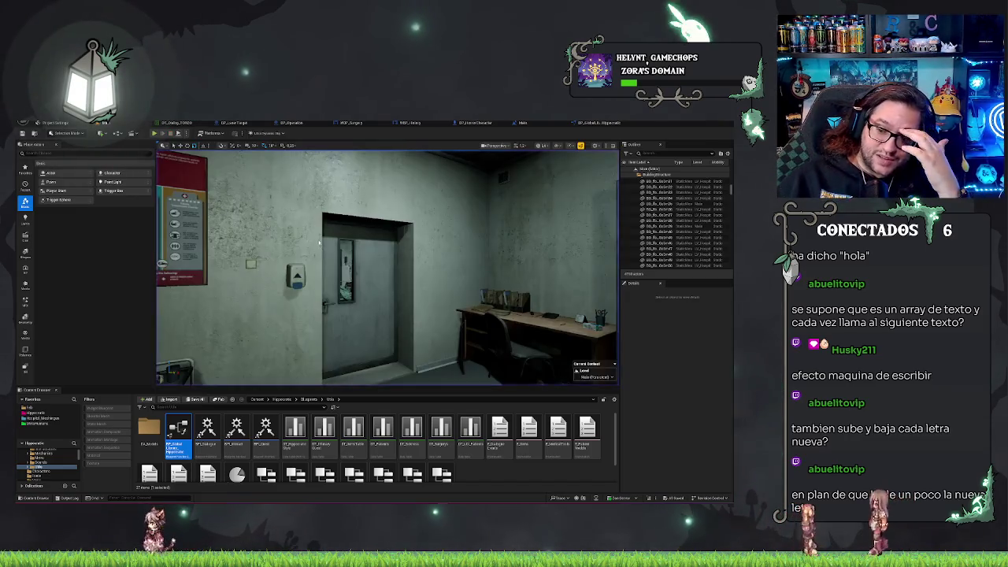
- Look over the BP_GlobalLibrary and Main level blueprints, then open WBP_History's TypeWriter macro graph
{"action": "left_click", "coordinate": [592, 123]}
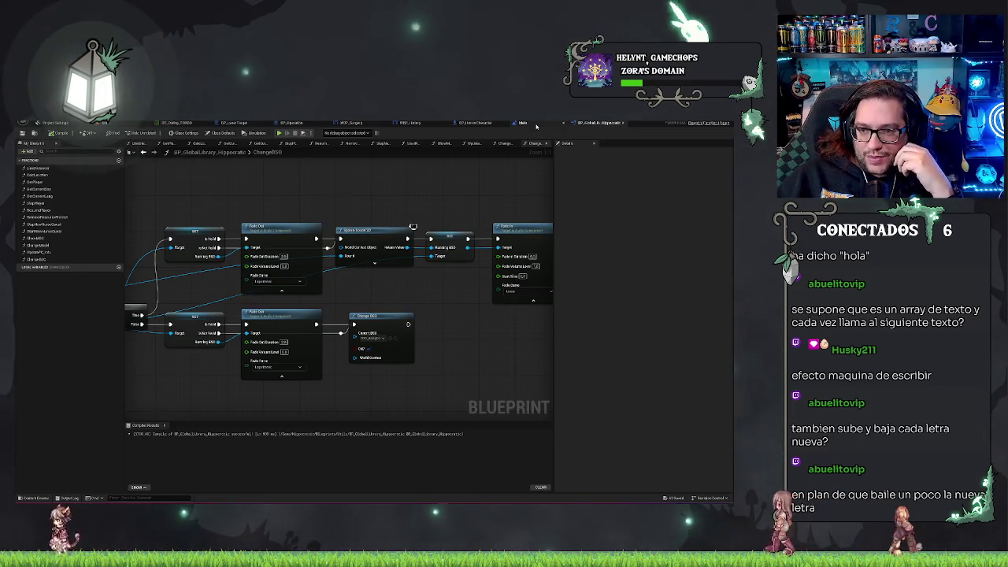
{"action": "left_click", "coordinate": [524, 123]}
{"action": "mouse_move", "coordinate": [445, 163]}
{"action": "left_mouse_down"}
{"action": "mouse_move", "coordinate": [454, 198]}
{"action": "mouse_move", "coordinate": [443, 180]}
{"action": "mouse_move", "coordinate": [367, 190]}
{"action": "left_mouse_up"}
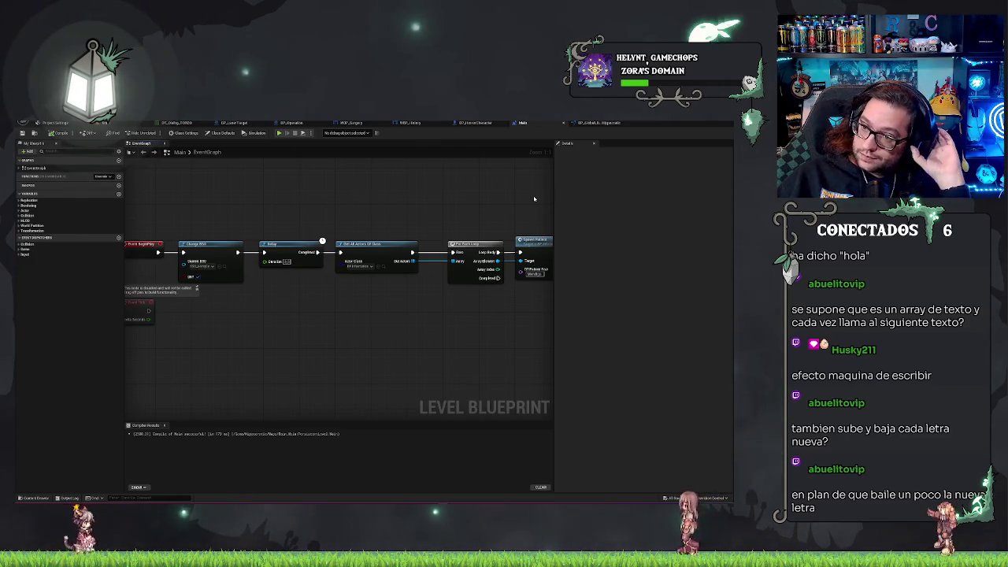
{"action": "left_click", "coordinate": [409, 122]}
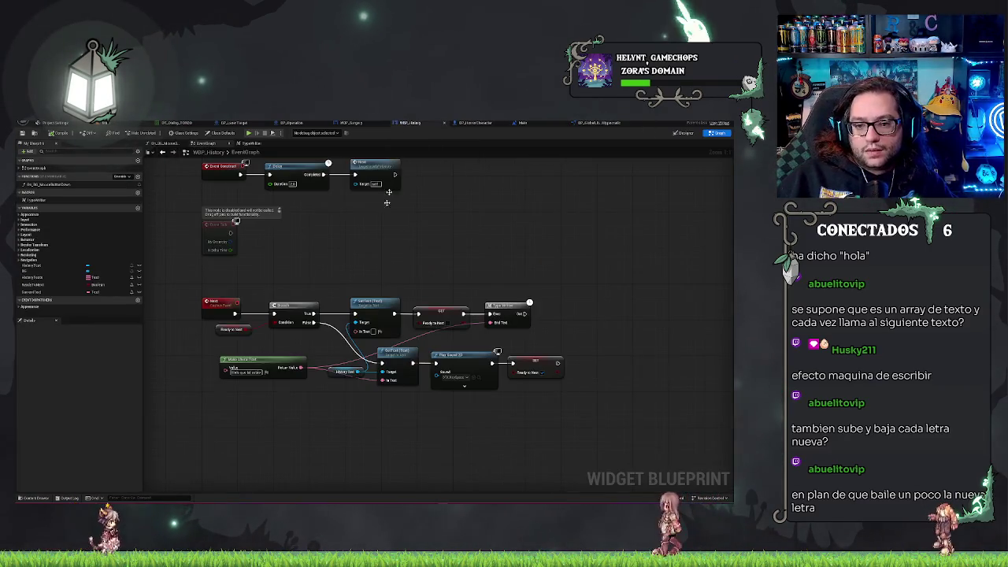
{"action": "left_click", "coordinate": [252, 144]}
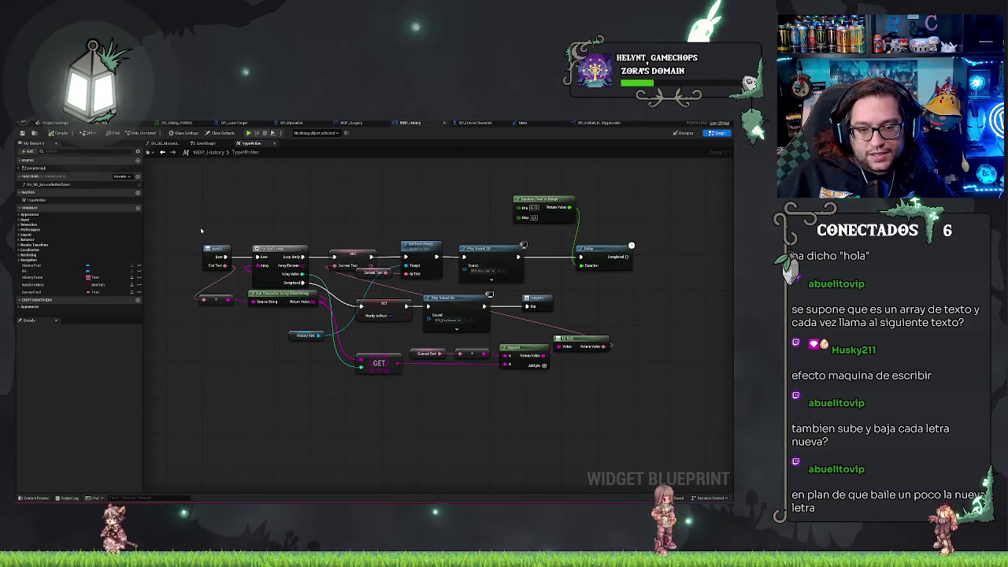
- Shift the TypeWriter macro's nodes right and add a SET Current Text node
{"action": "left_click", "coordinate": [219, 254]}
{"action": "left_click_drag", "start_coordinate": [211, 194], "coordinate": [703, 403]}
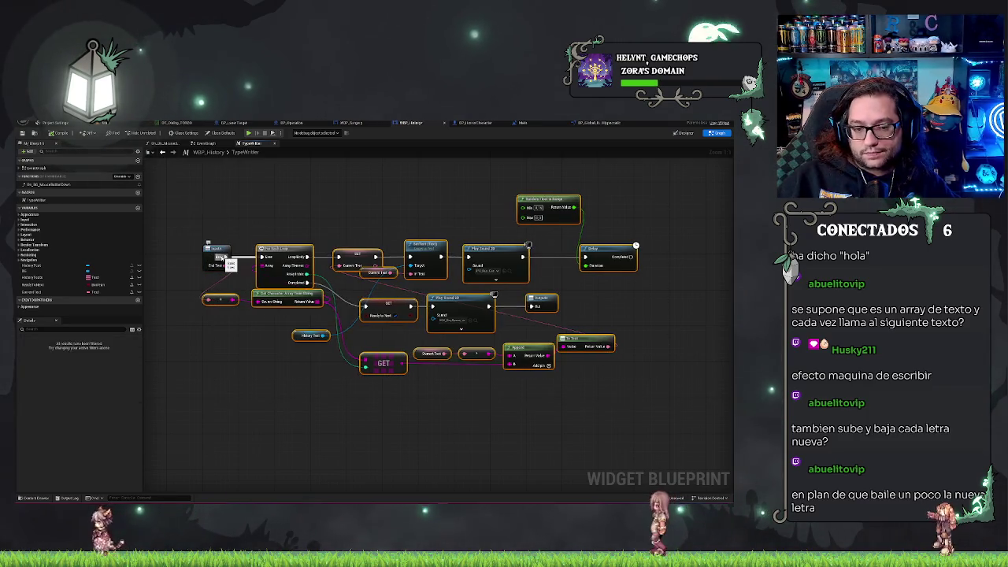
{"action": "left_click_drag", "start_coordinate": [279, 260], "coordinate": [338, 259]}
{"action": "mouse_move", "coordinate": [32, 291]}
{"action": "left_mouse_down"}
{"action": "mouse_move", "coordinate": [266, 261]}
{"action": "mouse_move", "coordinate": [256, 261]}
{"action": "left_mouse_up"}
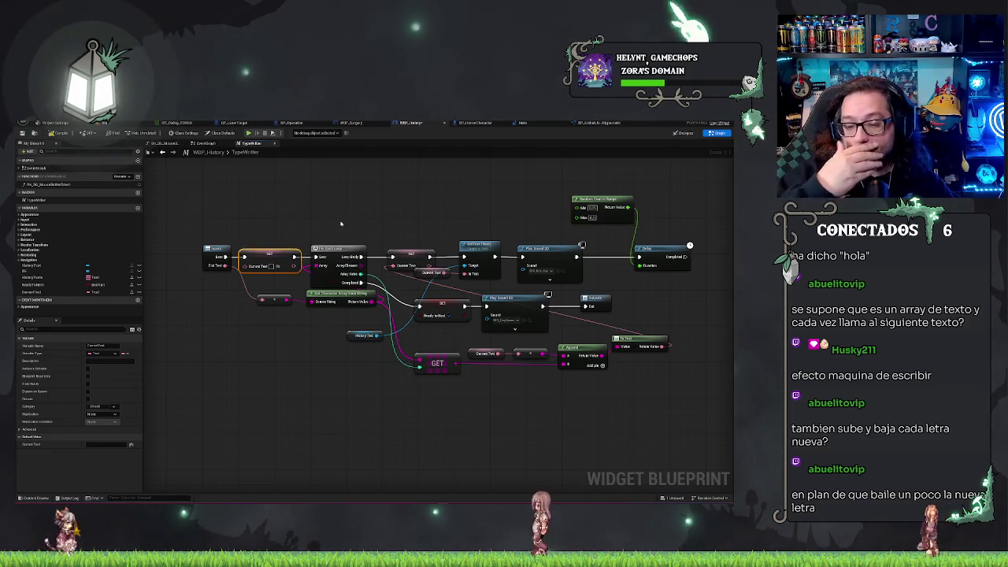
- Move the Random Float in Range and Delay nodes closer to the Play Sound 2D node
{"action": "left_click_drag", "start_coordinate": [495, 184], "coordinate": [469, 179]}
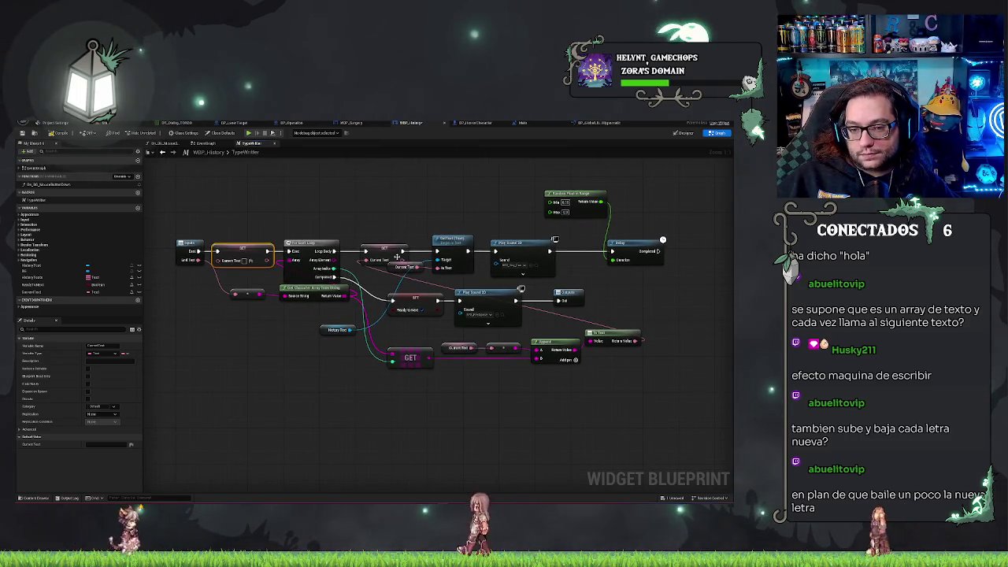
{"action": "left_click_drag", "start_coordinate": [426, 237], "coordinate": [356, 231]}
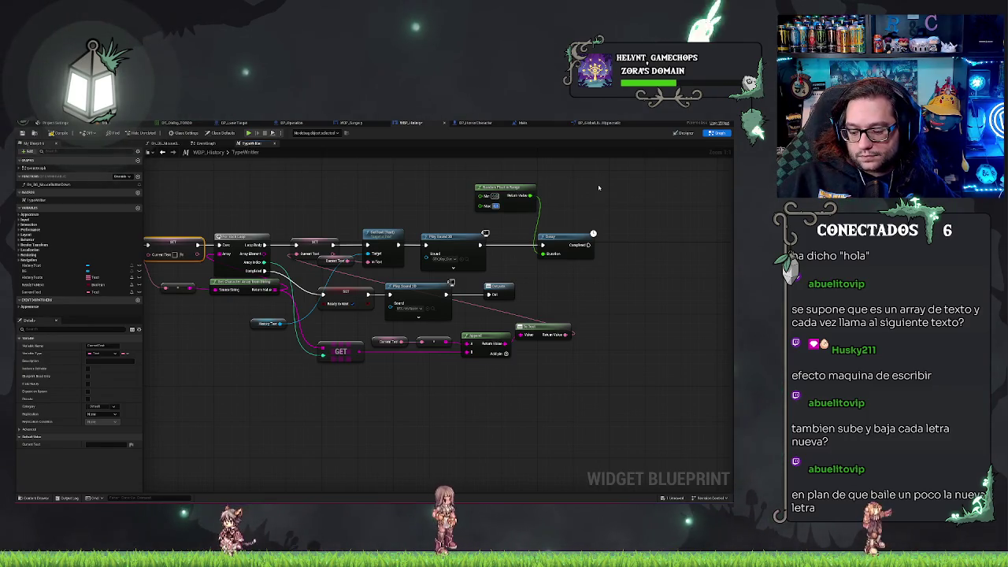
{"action": "left_click", "coordinate": [523, 233]}
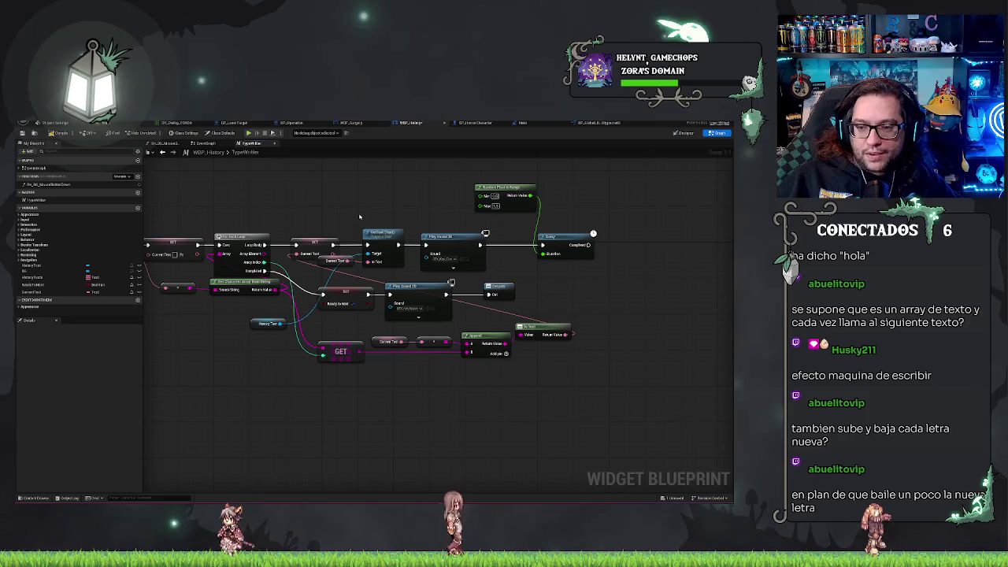
{"action": "mouse_move", "coordinate": [529, 180]}
{"action": "left_mouse_down"}
{"action": "mouse_move", "coordinate": [570, 252]}
{"action": "mouse_move", "coordinate": [544, 252]}
{"action": "left_mouse_up"}
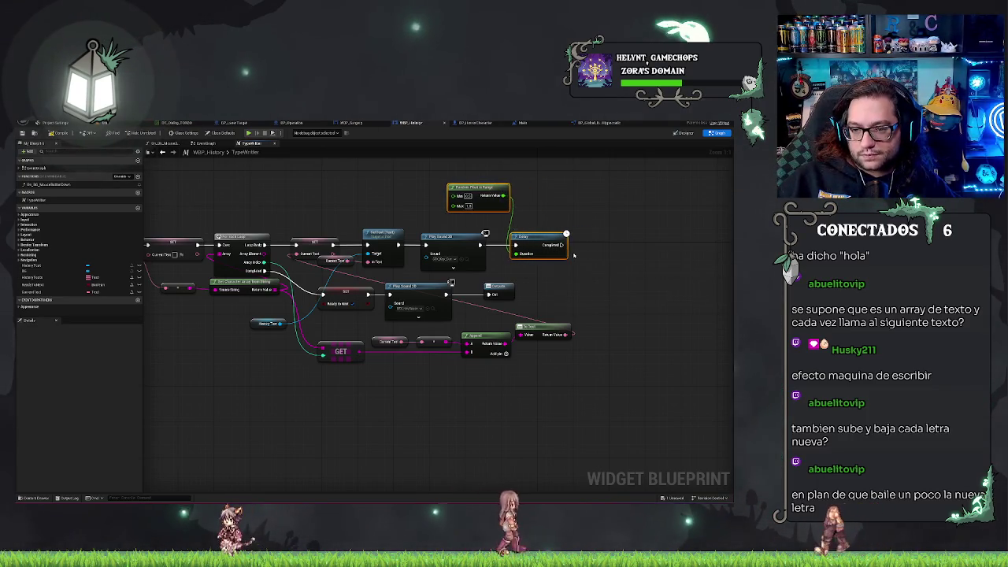
{"action": "left_click", "coordinate": [591, 206]}
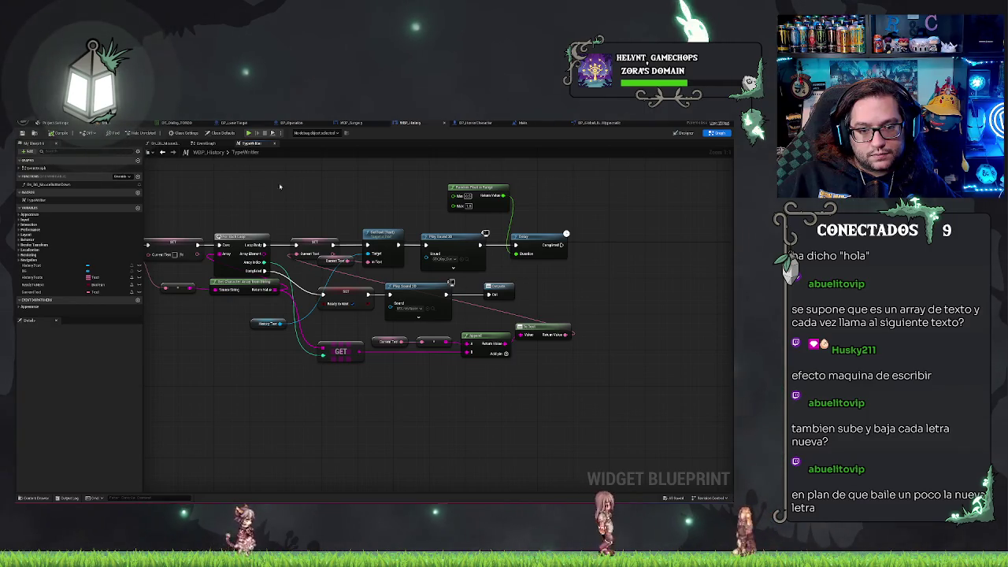
{"action": "left_click_drag", "start_coordinate": [279, 186], "coordinate": [298, 188]}
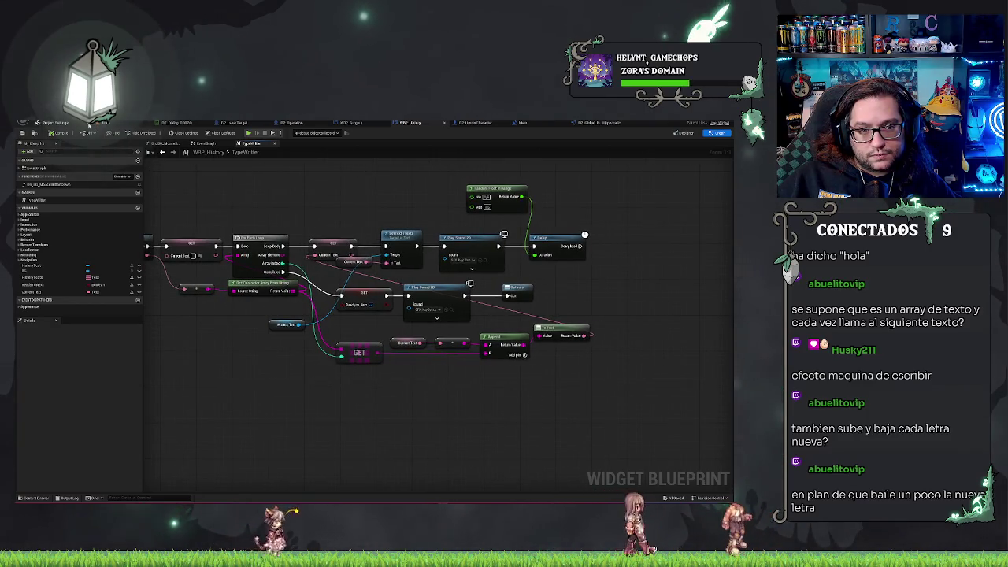
{"action": "left_click", "coordinate": [39, 122]}
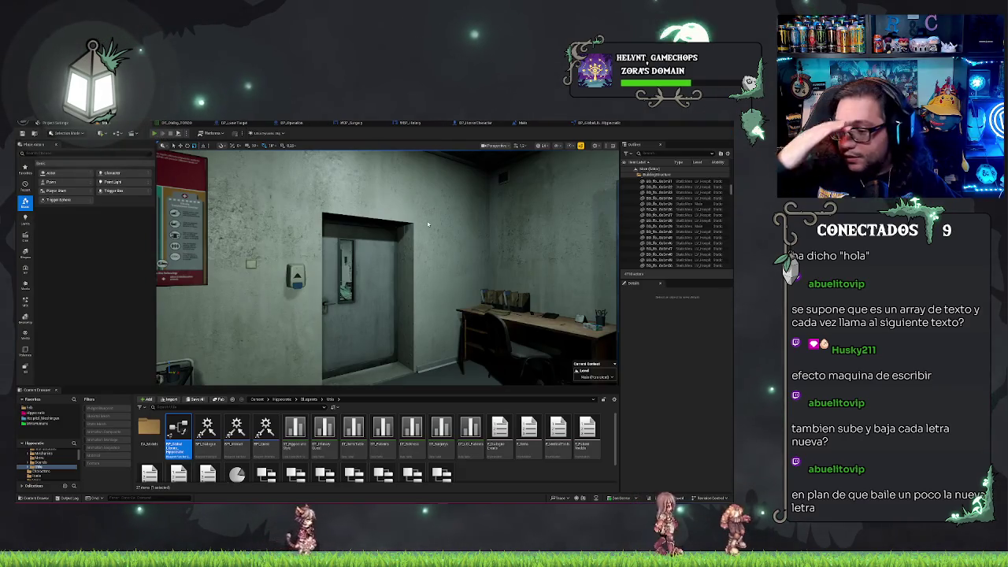
- Play-test the level, now showing 'Hola que tal estás' only once, then return to the TypeWriter graph
{"action": "key", "text": "alt+p"}
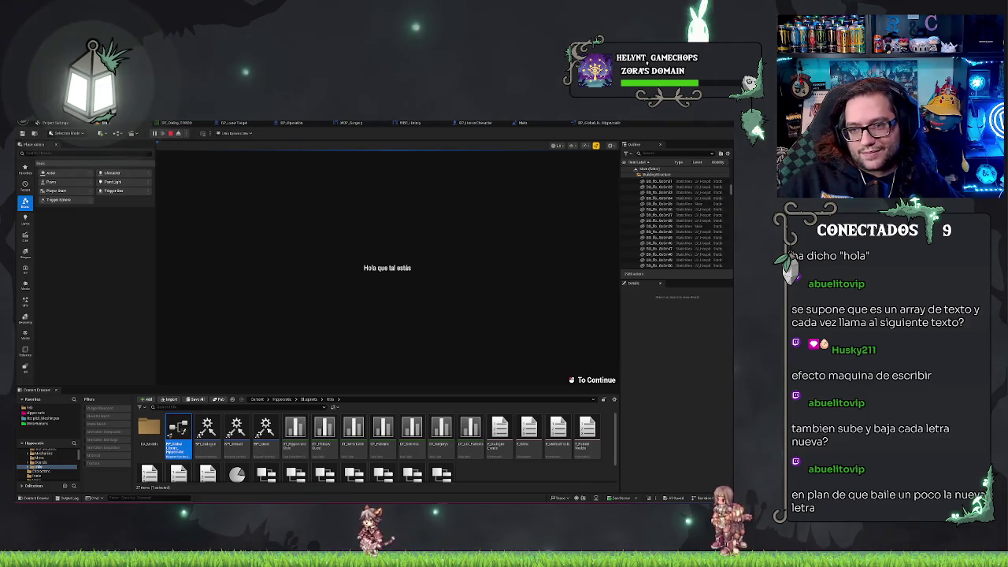
{"action": "key", "text": "Escape"}
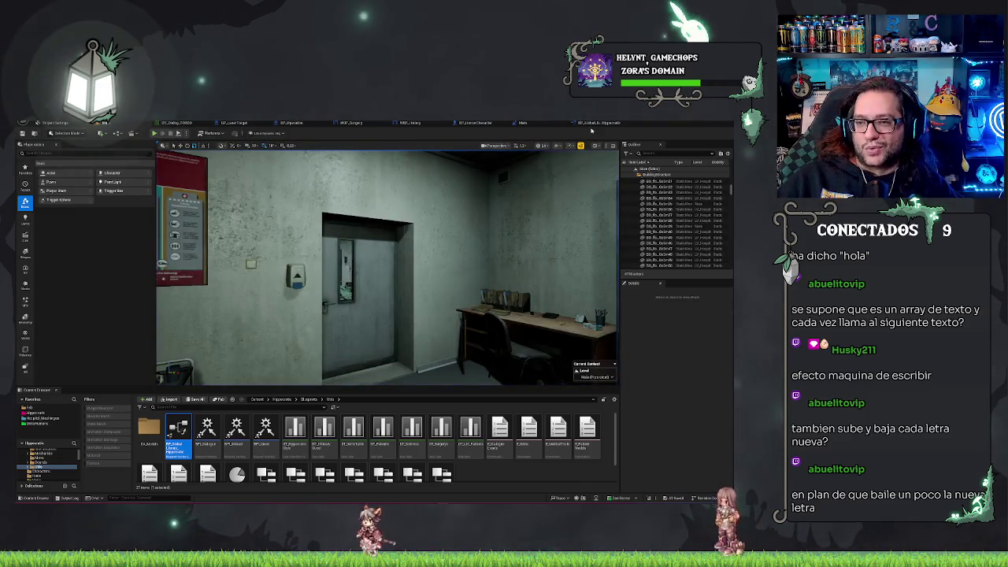
{"action": "left_click", "coordinate": [546, 124]}
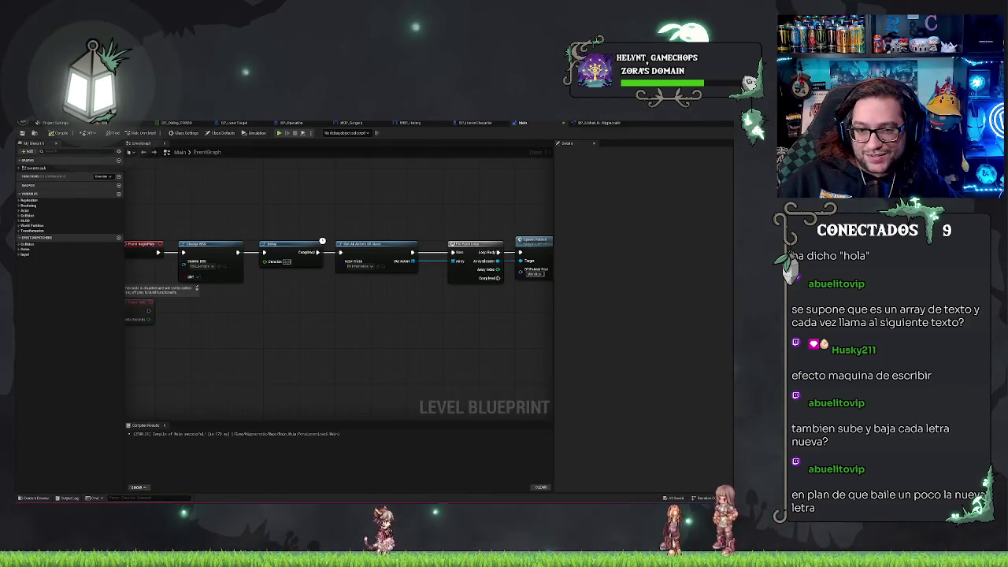
{"action": "left_click", "coordinate": [413, 123]}
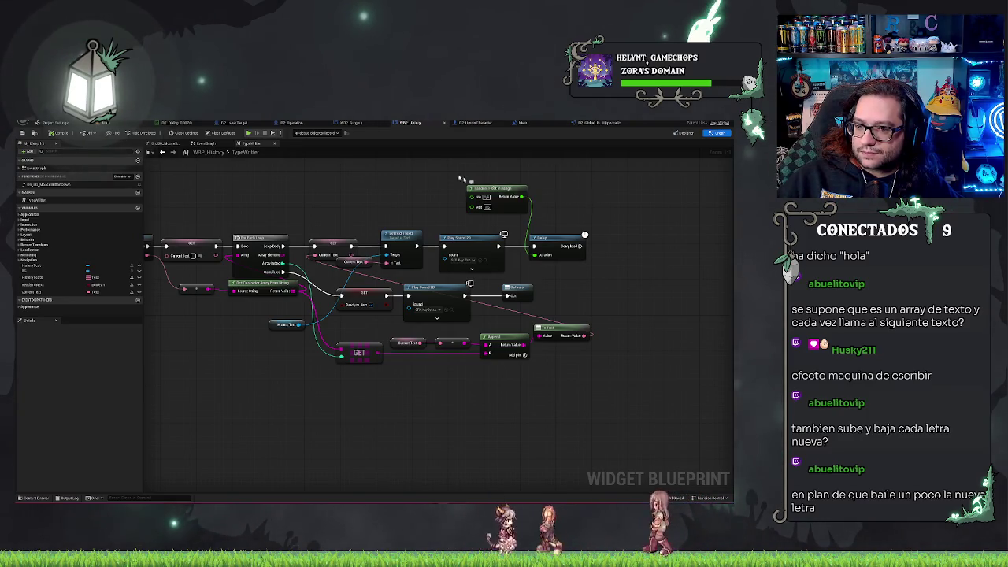
- Add a Get Delta Time node to the TypeWriter macro graph by searching 'get delta'
{"action": "right_click", "coordinate": [382, 194]}
{"action": "left_click", "coordinate": [347, 189]}
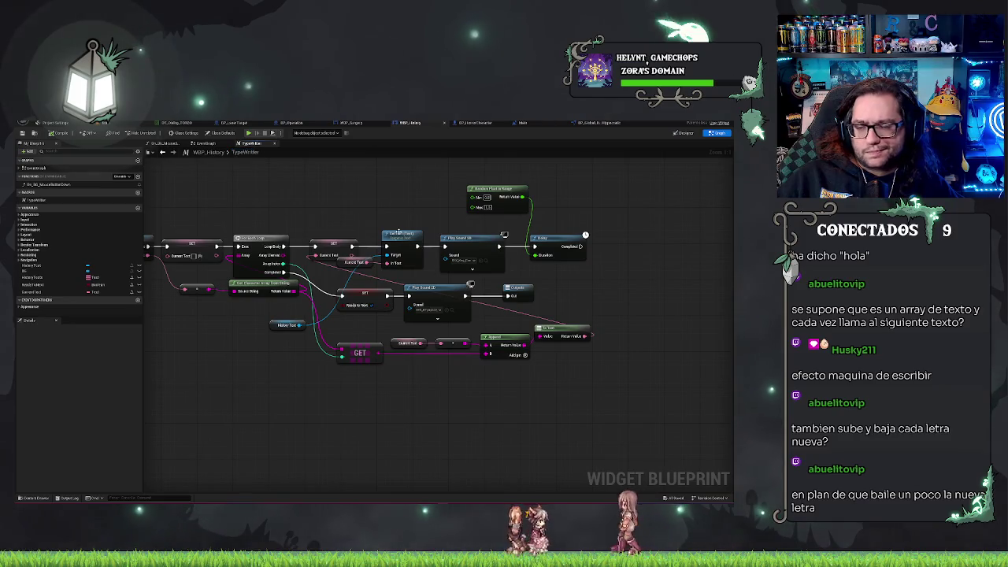
{"action": "right_click", "coordinate": [385, 194]}
{"action": "type", "text": "get"}
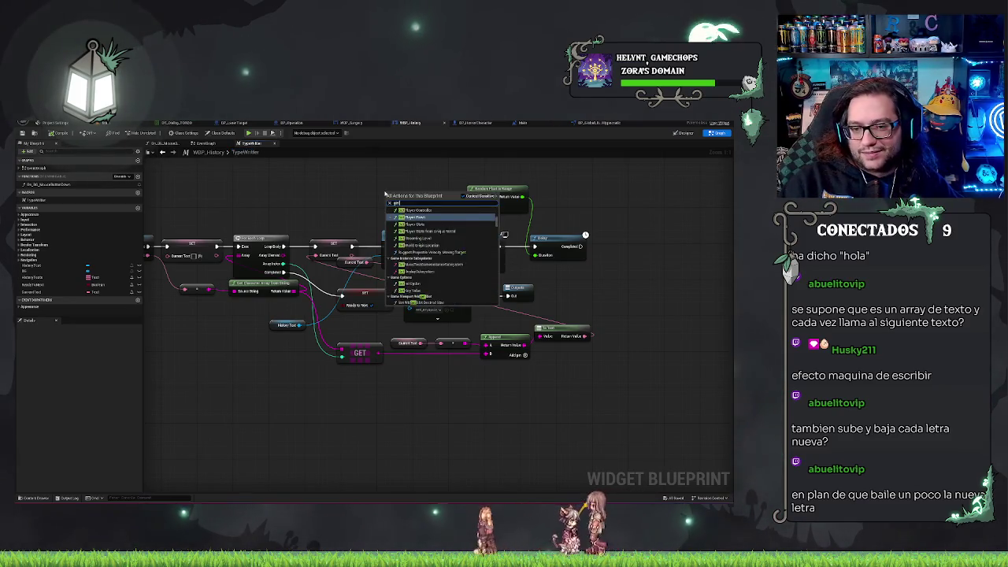
{"action": "type", "text": " delta"}
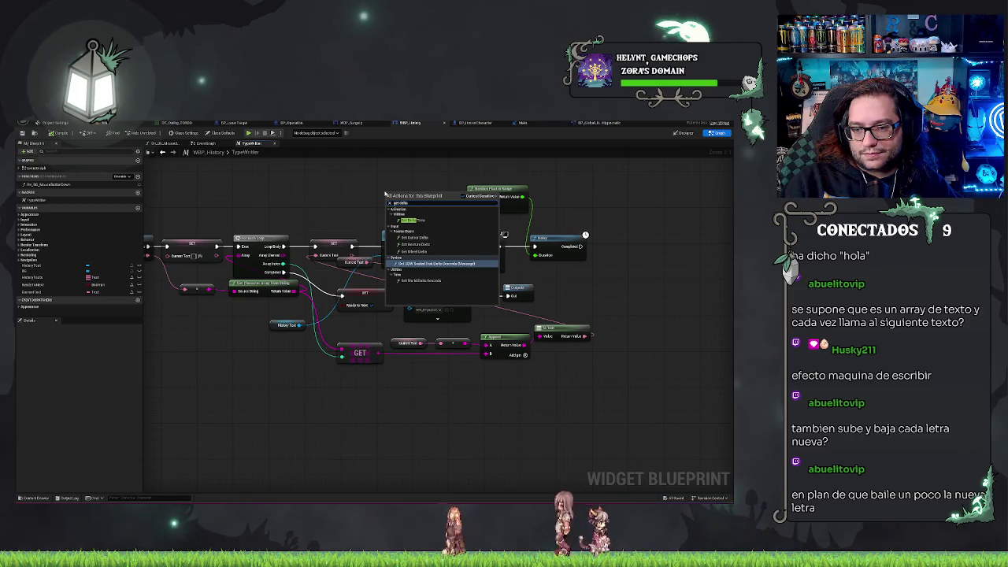
{"action": "left_click", "coordinate": [411, 220]}
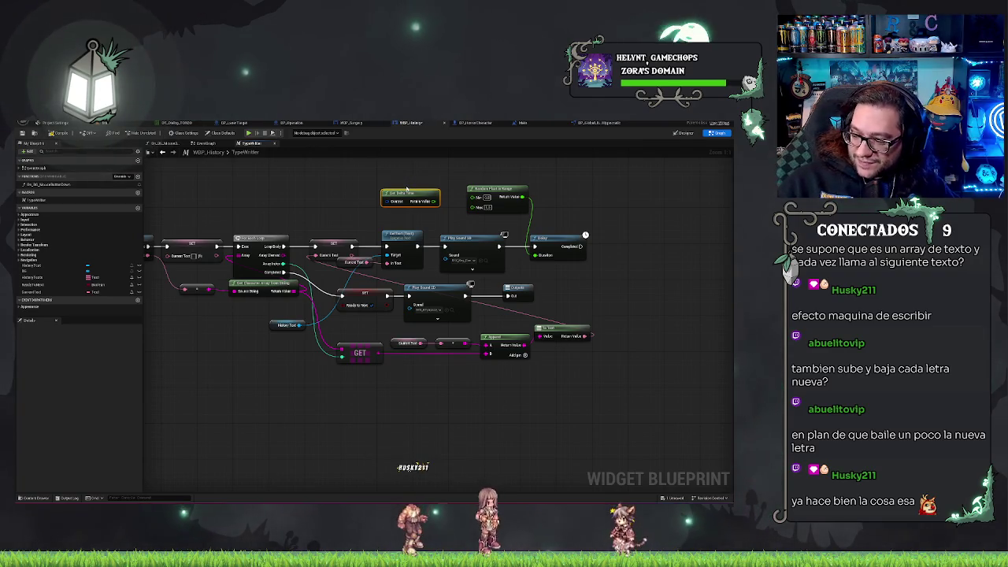
{"action": "left_click_drag", "start_coordinate": [408, 193], "coordinate": [418, 217]}
{"action": "key", "text": "ctrl+Tab"}
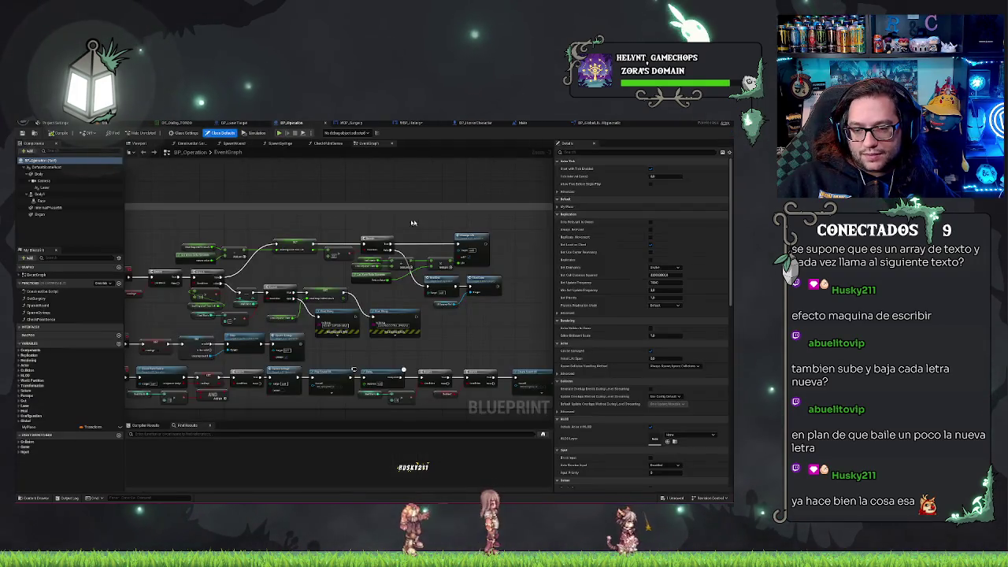
- Inspect a node in BP_Operation, glance at the global library and Main graphs, then return to WBP_History
{"action": "scroll", "coordinate": [367, 229], "scroll_direction": "up", "scroll_amount": 3}
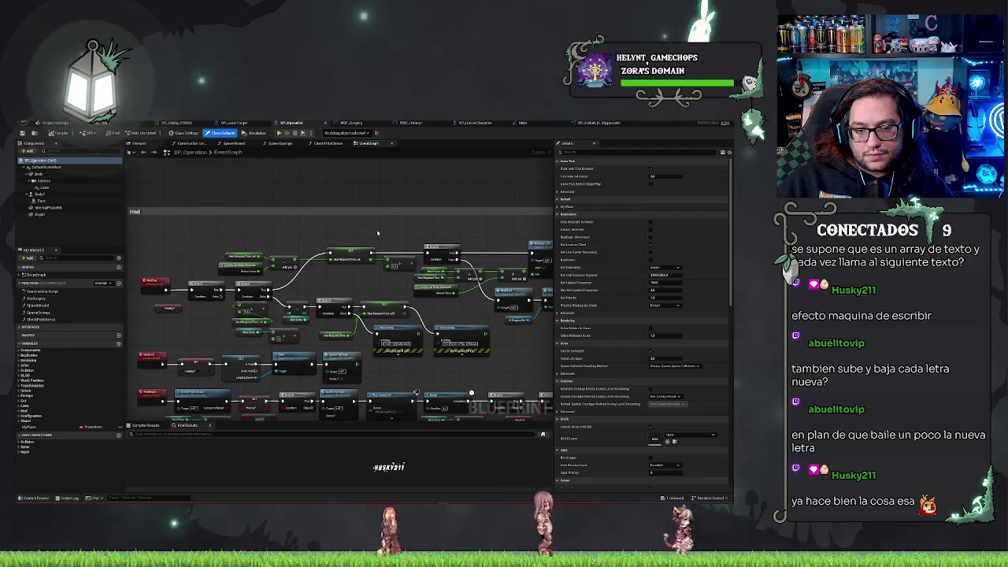
{"action": "left_click", "coordinate": [227, 269]}
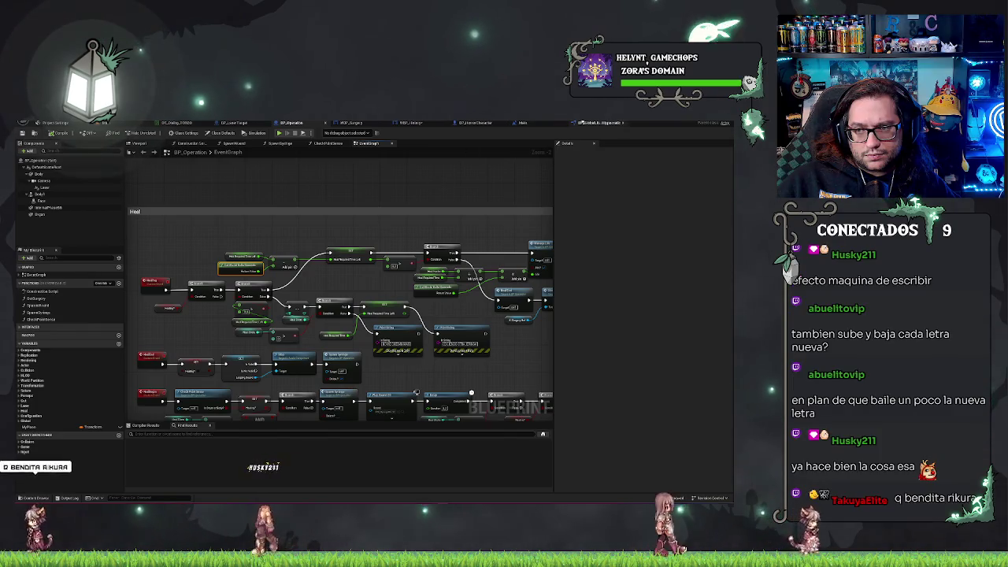
{"action": "left_click", "coordinate": [599, 123]}
{"action": "left_click", "coordinate": [522, 123]}
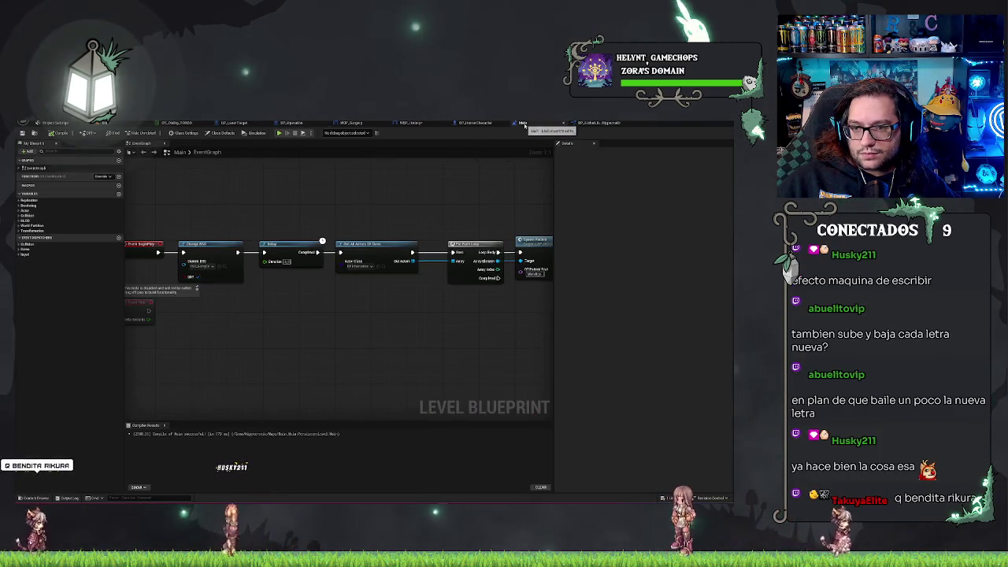
{"action": "left_click", "coordinate": [411, 122]}
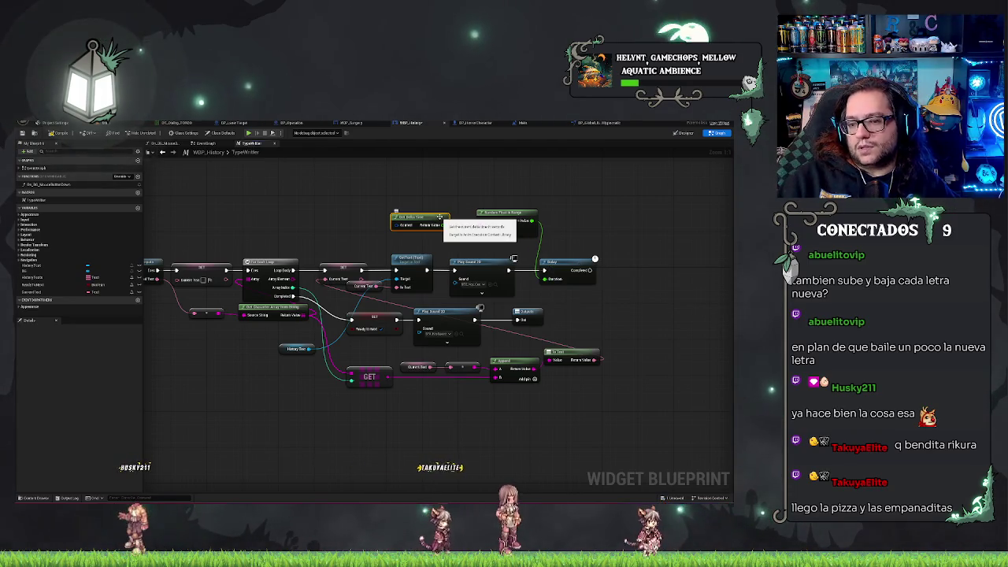
- Delete Get Delta Time and wire the For Each Loop body into the Random Float-driven Delay
{"action": "key", "text": "Delete"}
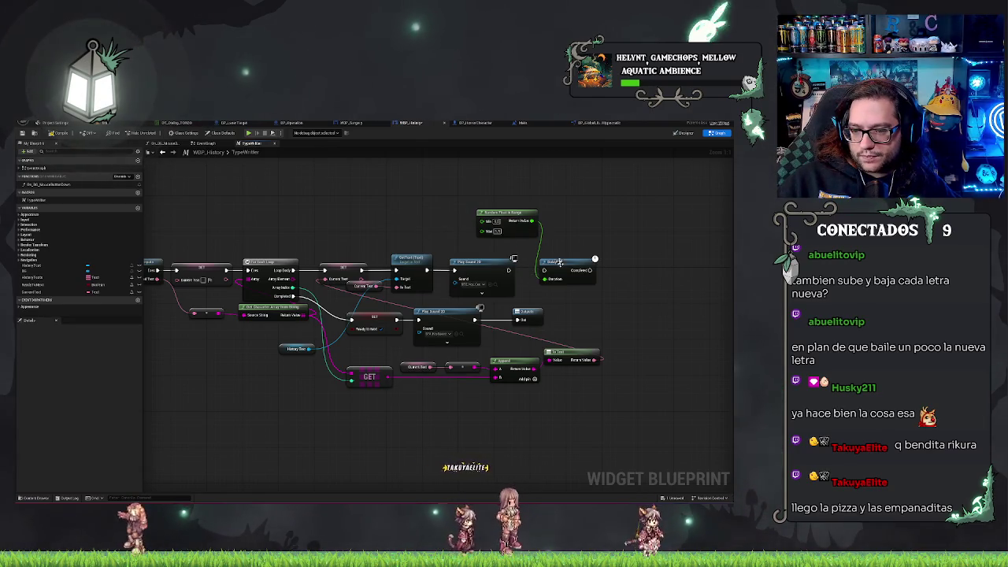
{"action": "mouse_move", "coordinate": [588, 252]}
{"action": "left_mouse_down"}
{"action": "mouse_move", "coordinate": [586, 266]}
{"action": "mouse_move", "coordinate": [473, 224]}
{"action": "mouse_move", "coordinate": [334, 221]}
{"action": "left_mouse_up"}
{"action": "mouse_move", "coordinate": [295, 271]}
{"action": "left_mouse_down"}
{"action": "mouse_move", "coordinate": [306, 226]}
{"action": "mouse_move", "coordinate": [323, 270]}
{"action": "left_mouse_up"}
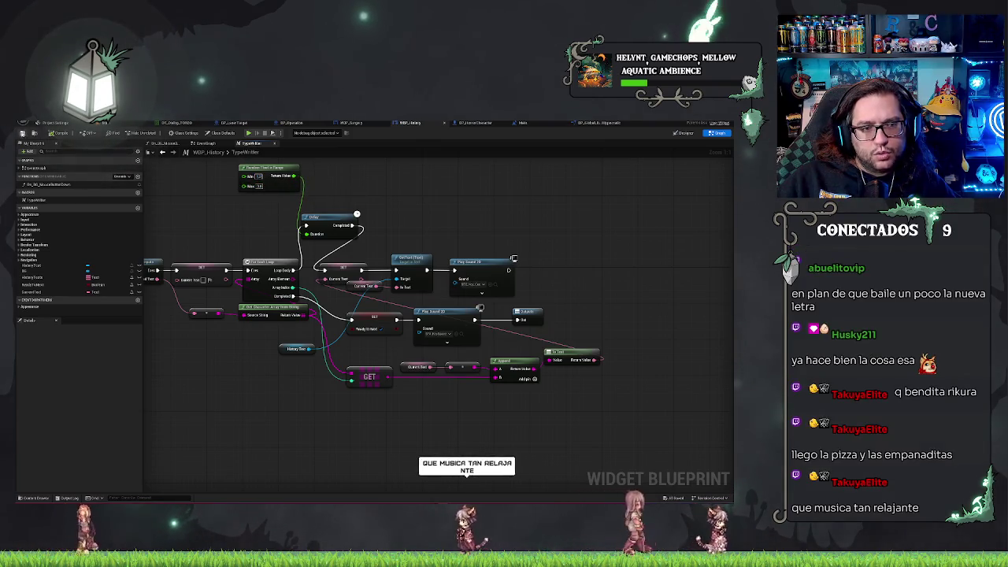
{"action": "key", "text": "ctrl+Tab"}
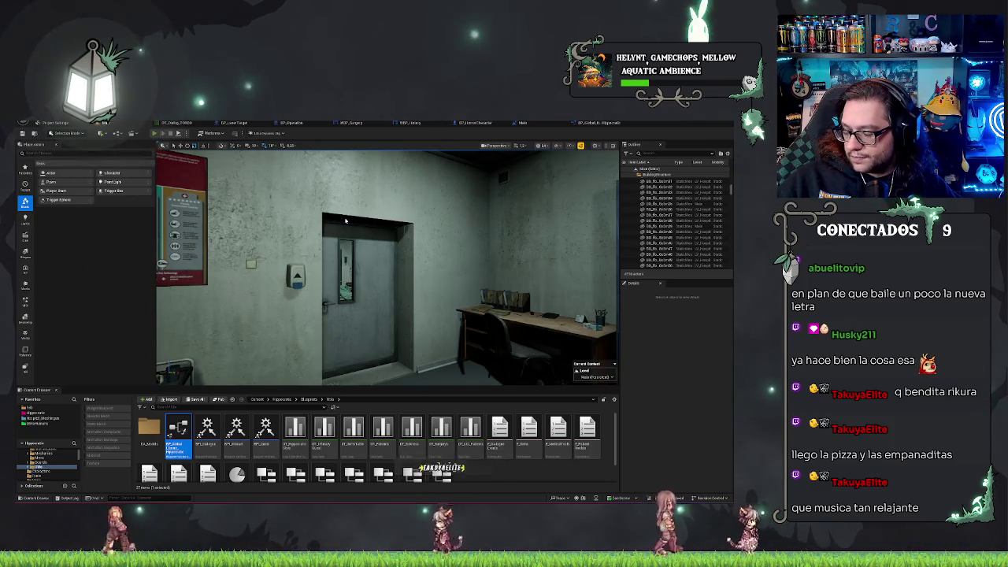
- Play-test the letter-by-letter dialogue typing, then go back to the WBP_History graph
{"action": "key", "text": "alt+p"}
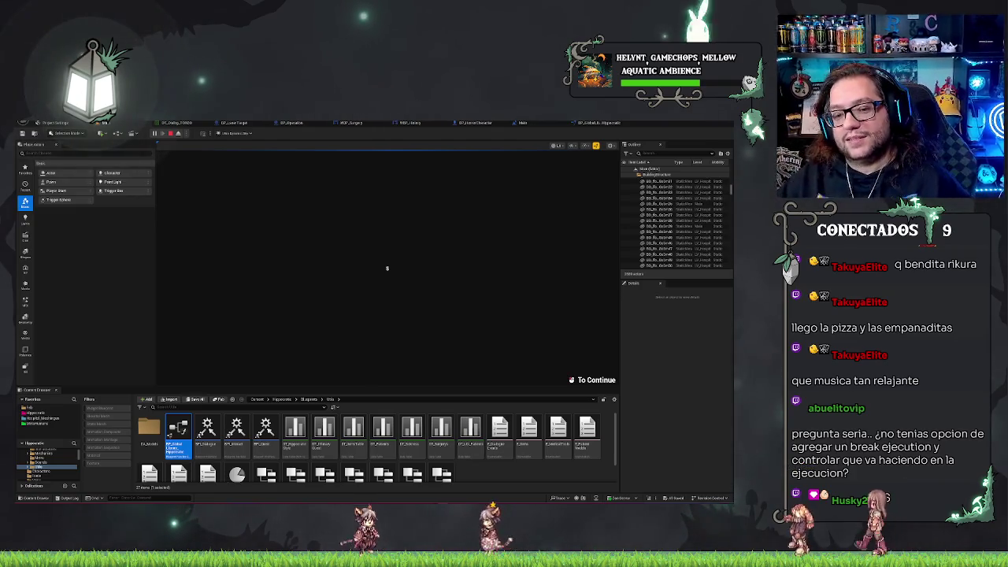
{"action": "key", "text": "Escape"}
{"action": "left_click", "coordinate": [393, 123]}
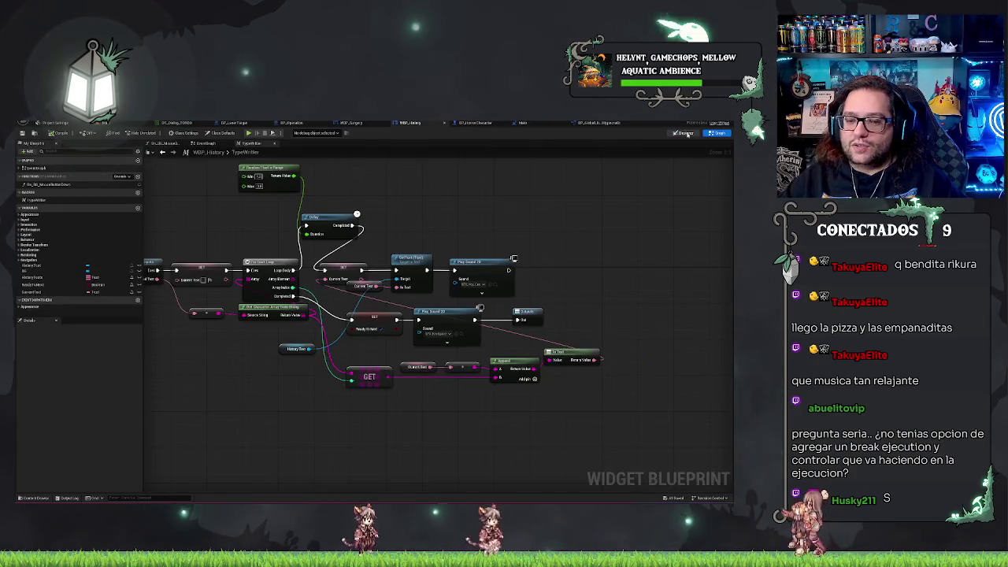
- Toggle Designer and Graph views, inspect the SetText and Current Text nodes, and open the widget's EventGraph
{"action": "left_click", "coordinate": [684, 133]}
{"action": "left_click", "coordinate": [718, 133]}
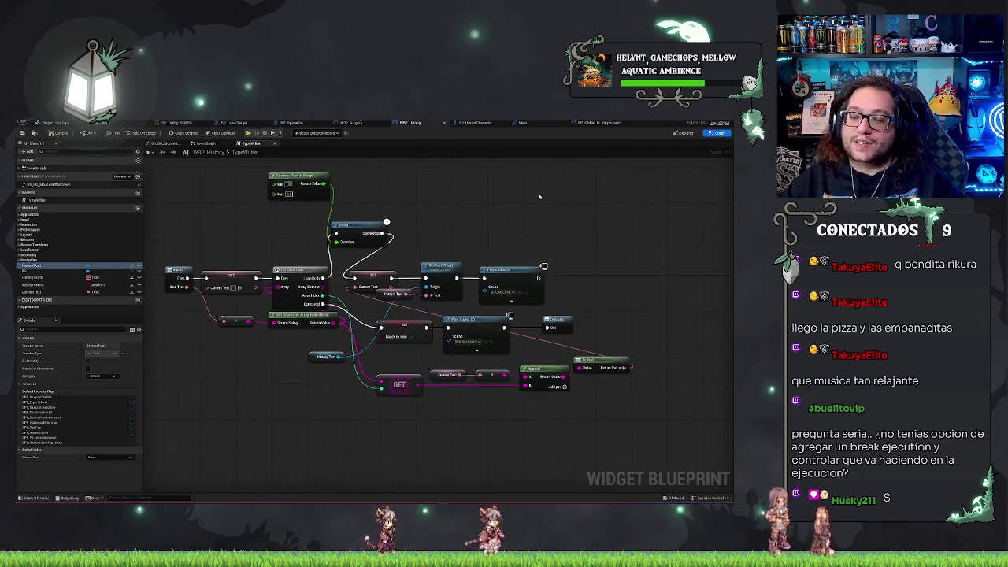
{"action": "mouse_move", "coordinate": [403, 298]}
{"action": "left_mouse_down"}
{"action": "mouse_move", "coordinate": [457, 272]}
{"action": "mouse_move", "coordinate": [470, 241]}
{"action": "left_mouse_up"}
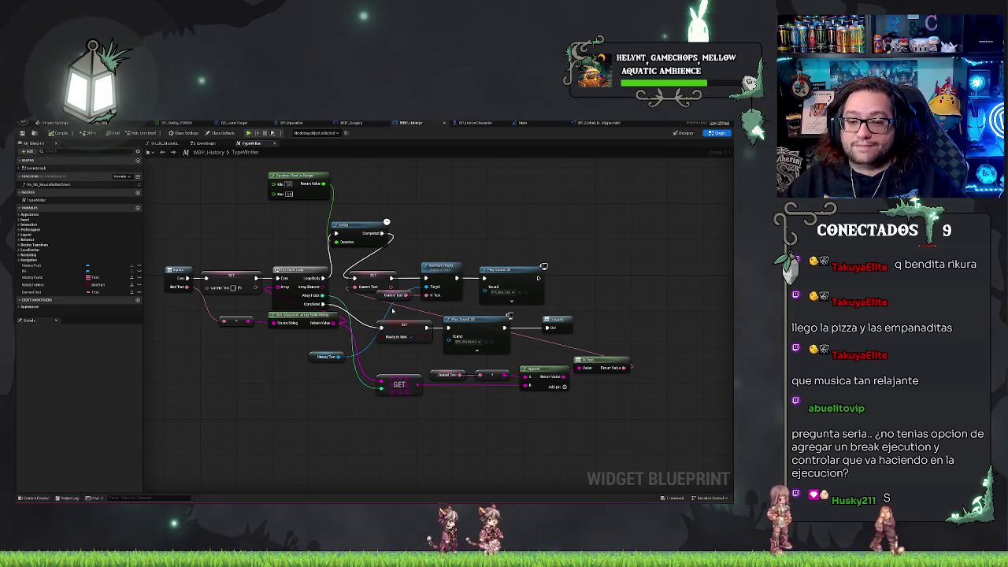
{"action": "left_click", "coordinate": [419, 243]}
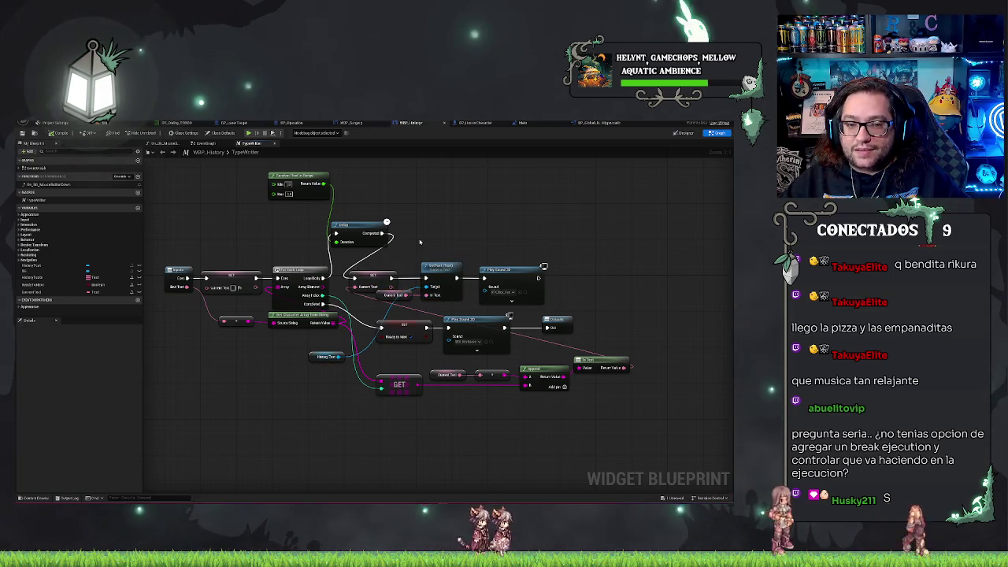
{"action": "left_click", "coordinate": [207, 142]}
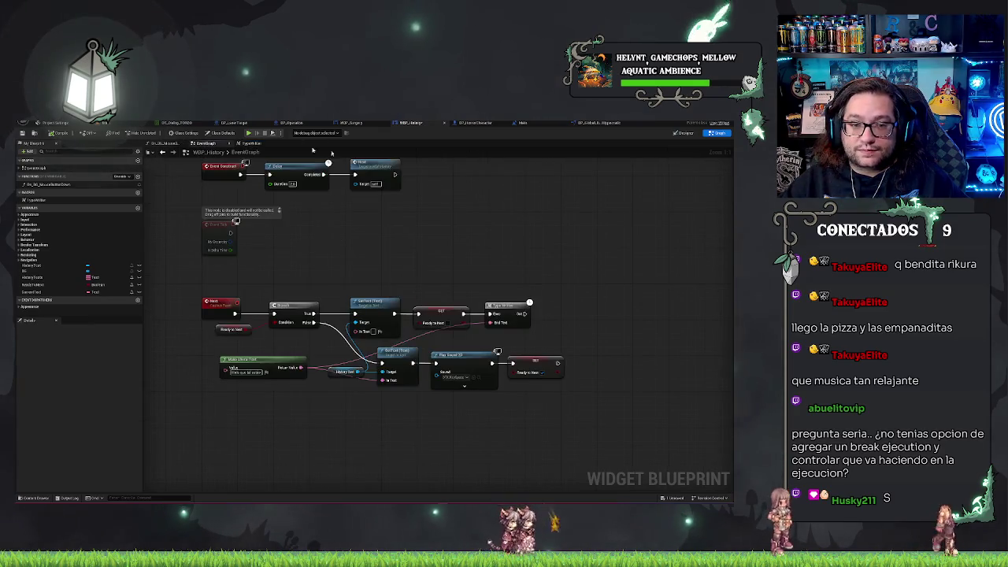